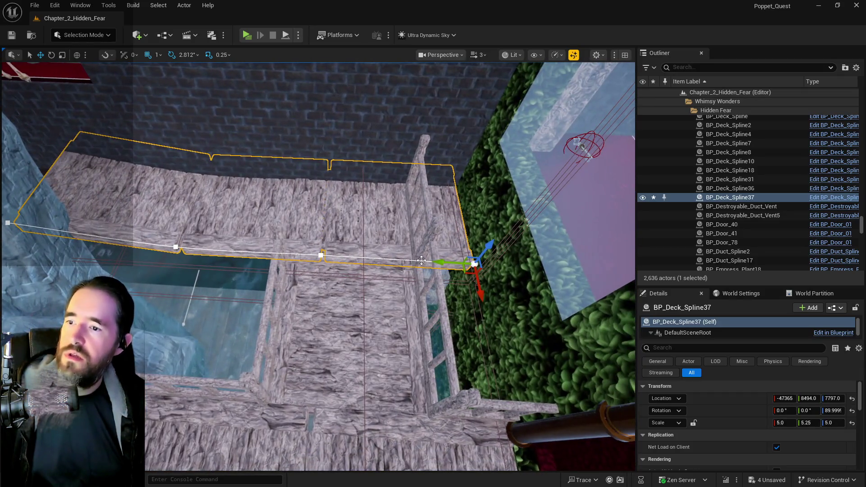
Shift BP_Deck_Spline37 along Y and X, delete two end spline points, and lower the remaining left point.
{"action": "mouse_move", "coordinate": [451, 269]}
{"action": "left_mouse_down"}
{"action": "mouse_move", "coordinate": [247, 261]}
{"action": "mouse_move", "coordinate": [283, 306]}
{"action": "left_mouse_up"}
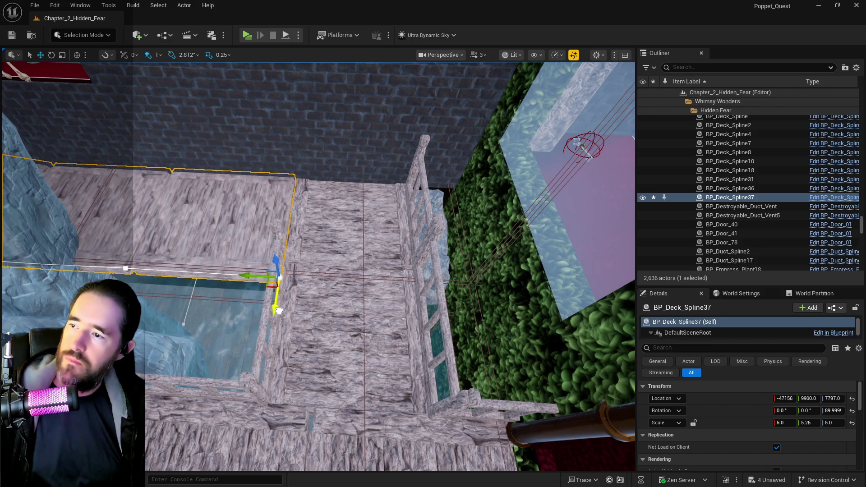
{"action": "left_click_drag", "start_coordinate": [316, 271], "coordinate": [271, 300]}
{"action": "left_click", "coordinate": [36, 181]}
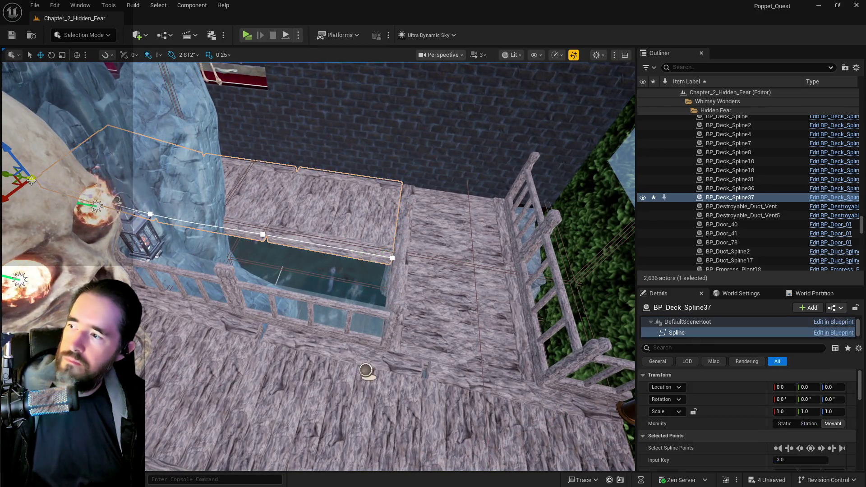
{"action": "key", "text": "Delete"}
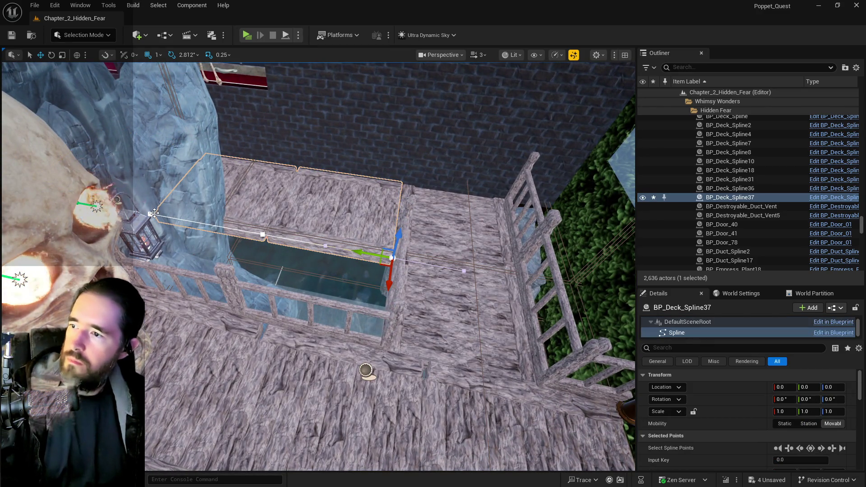
{"action": "left_click", "coordinate": [153, 213]}
{"action": "key", "text": "Delete"}
{"action": "left_click", "coordinate": [261, 235]}
{"action": "left_click_drag", "start_coordinate": [261, 235], "coordinate": [261, 262]}
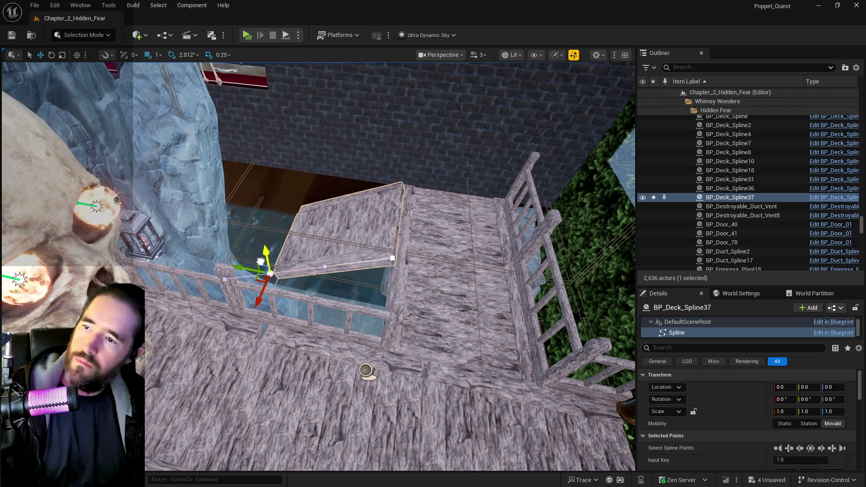
Add a new spline point to the deck and drag it left so the platform spans the gap.
{"action": "scroll", "coordinate": [337, 245], "scroll_direction": "up", "scroll_amount": 5}
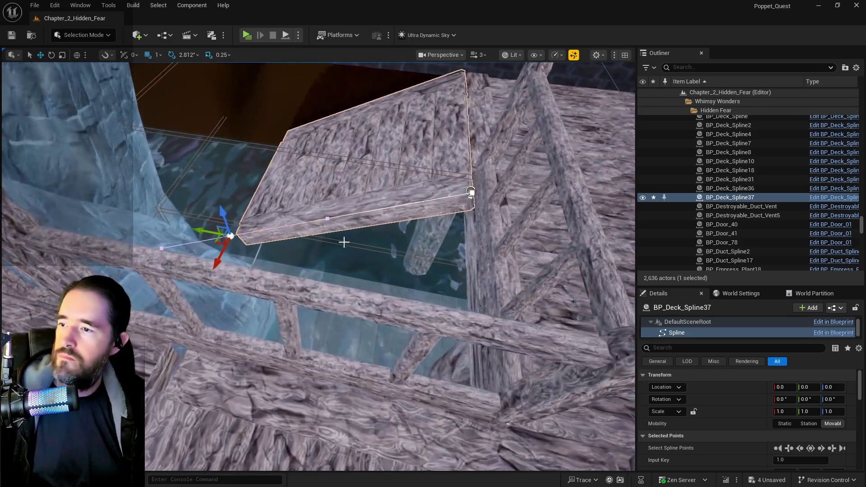
{"action": "scroll", "coordinate": [288, 225], "scroll_direction": "up", "scroll_amount": 1}
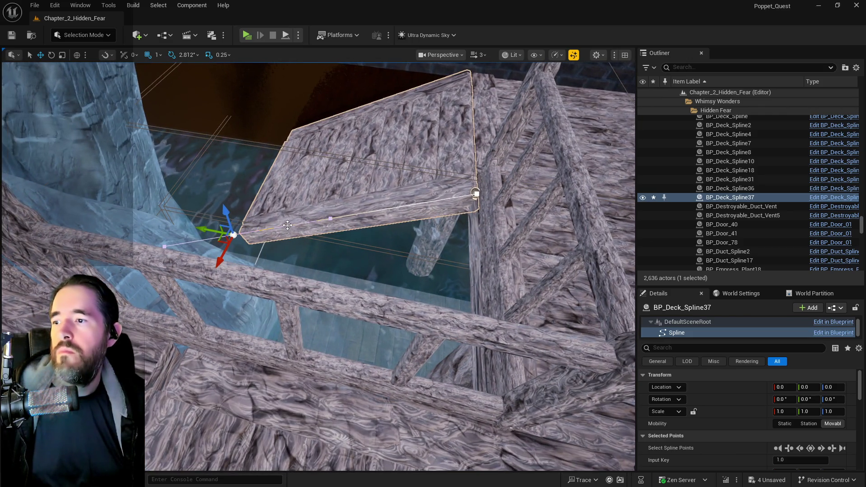
{"action": "right_click", "coordinate": [287, 226]}
{"action": "right_click", "coordinate": [281, 227]}
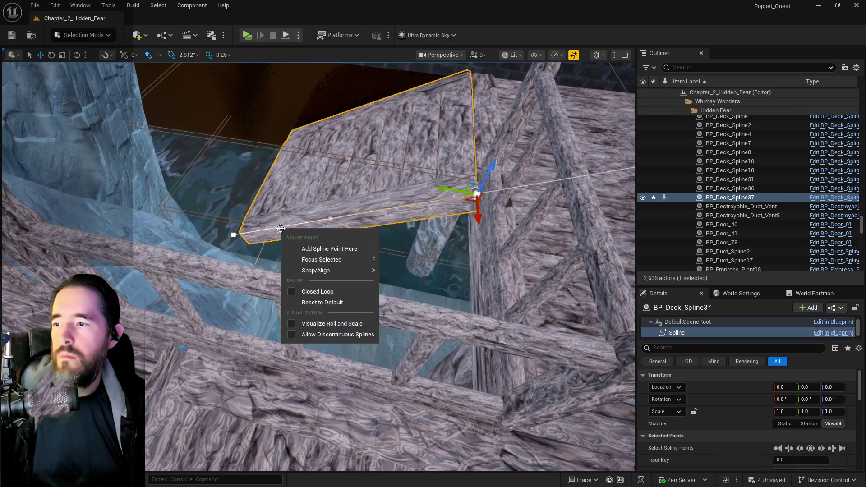
{"action": "left_click", "coordinate": [316, 249]}
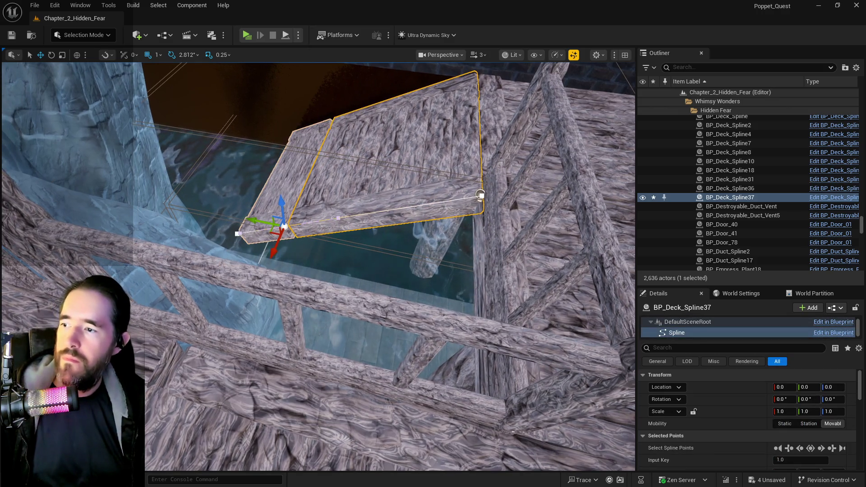
{"action": "mouse_move", "coordinate": [284, 226]}
{"action": "left_mouse_down"}
{"action": "mouse_move", "coordinate": [151, 221]}
{"action": "mouse_move", "coordinate": [128, 232]}
{"action": "left_mouse_up"}
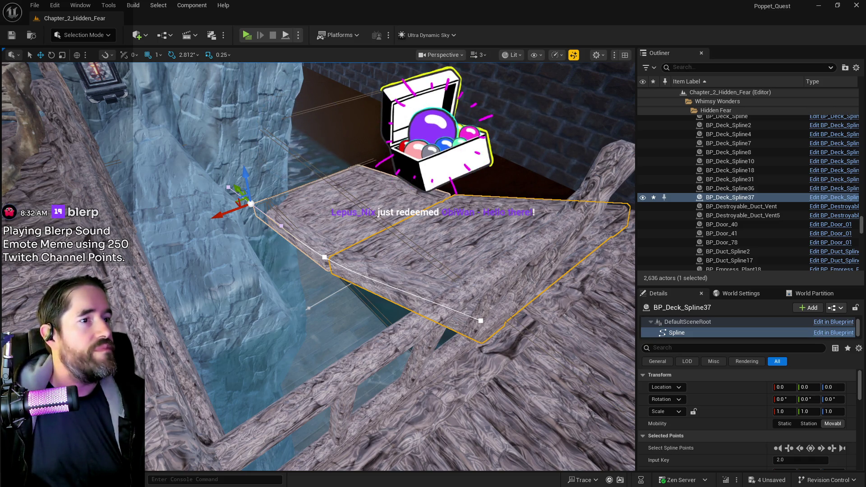
{"action": "mouse_move", "coordinate": [388, 316]}
{"action": "left_mouse_down"}
{"action": "mouse_move", "coordinate": [388, 271]}
{"action": "mouse_move", "coordinate": [404, 324]}
{"action": "left_mouse_up"}
Frame cliff SM_Cliff_05c8 and its neighbours, then focus on SM_Cliff_20.
{"action": "left_click", "coordinate": [332, 239]}
{"action": "key", "text": "f"}
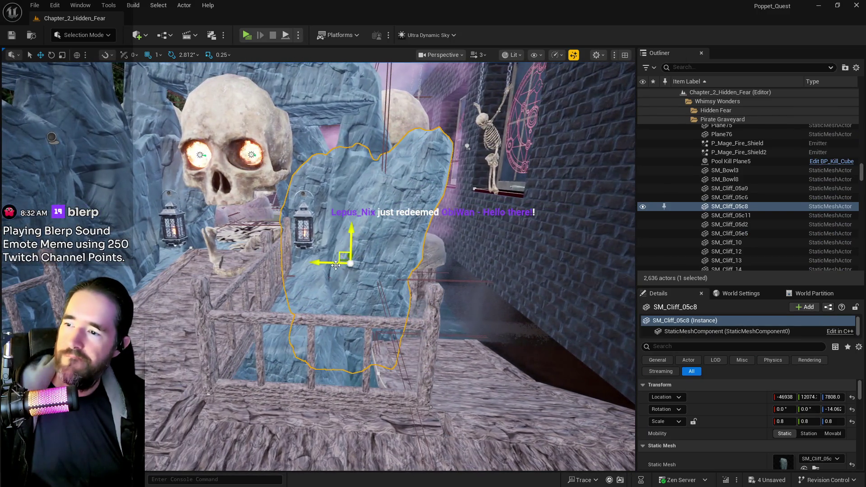
{"action": "left_click_drag", "start_coordinate": [332, 239], "coordinate": [334, 234]}
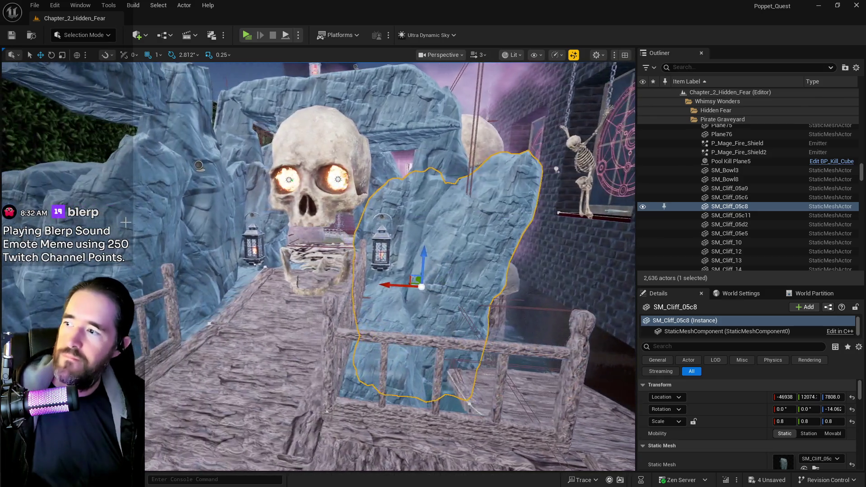
{"action": "left_click", "coordinate": [731, 216]}
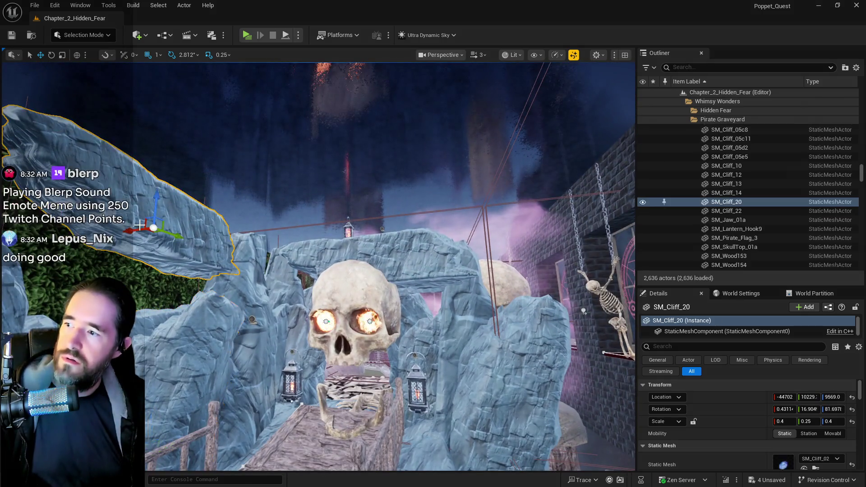
{"action": "left_click", "coordinate": [135, 224]}
{"action": "key", "text": "f"}
{"action": "scroll", "coordinate": [387, 138], "scroll_direction": "down", "scroll_amount": 3}
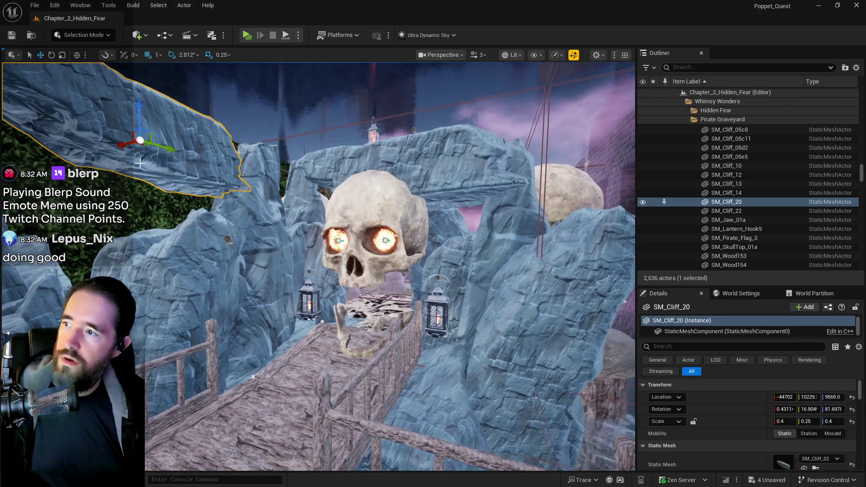
Duplicate SM_Cliff_20 as SM_Cliff_21, then move it along X, down the wall, and along Y.
{"action": "key", "text": "ctrl+d"}
{"action": "mouse_move", "coordinate": [388, 192]}
{"action": "left_mouse_down"}
{"action": "mouse_move", "coordinate": [348, 196]}
{"action": "mouse_move", "coordinate": [367, 167]}
{"action": "left_mouse_up"}
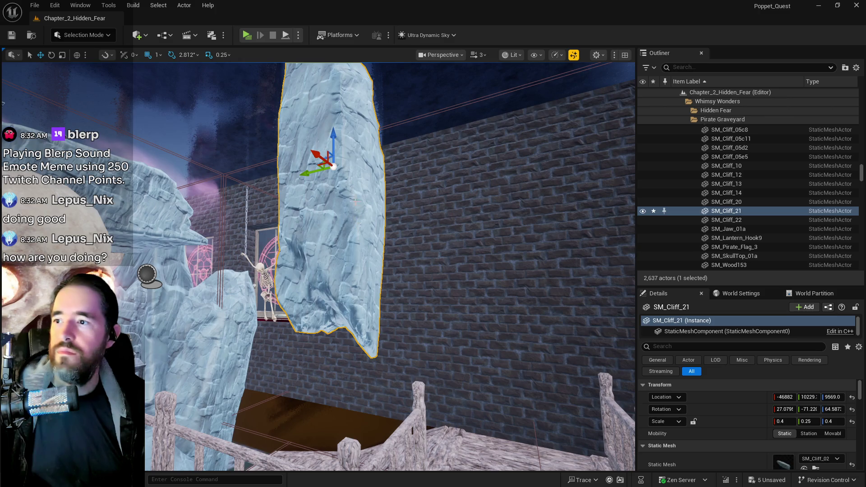
{"action": "left_click_drag", "start_coordinate": [333, 224], "coordinate": [333, 343]}
{"action": "left_click_drag", "start_coordinate": [212, 176], "coordinate": [244, 175]}
{"action": "mouse_move", "coordinate": [282, 137]}
{"action": "left_mouse_down"}
{"action": "mouse_move", "coordinate": [424, 97]}
{"action": "mouse_move", "coordinate": [325, 126]}
{"action": "mouse_move", "coordinate": [341, 209]}
{"action": "mouse_move", "coordinate": [336, 251]}
{"action": "mouse_move", "coordinate": [318, 280]}
{"action": "mouse_move", "coordinate": [348, 273]}
{"action": "mouse_move", "coordinate": [247, 256]}
{"action": "mouse_move", "coordinate": [291, 248]}
{"action": "mouse_move", "coordinate": [343, 271]}
{"action": "mouse_move", "coordinate": [401, 243]}
{"action": "left_mouse_up"}
Move SM_Cliff_05c8 along Y and X off the walkway, then select SM_Cliff_05a9.
{"action": "left_click", "coordinate": [401, 242]}
{"action": "mouse_move", "coordinate": [349, 246]}
{"action": "left_mouse_down"}
{"action": "mouse_move", "coordinate": [452, 280]}
{"action": "mouse_move", "coordinate": [470, 306]}
{"action": "mouse_move", "coordinate": [433, 312]}
{"action": "mouse_move", "coordinate": [441, 344]}
{"action": "mouse_move", "coordinate": [358, 368]}
{"action": "mouse_move", "coordinate": [372, 371]}
{"action": "left_mouse_up"}
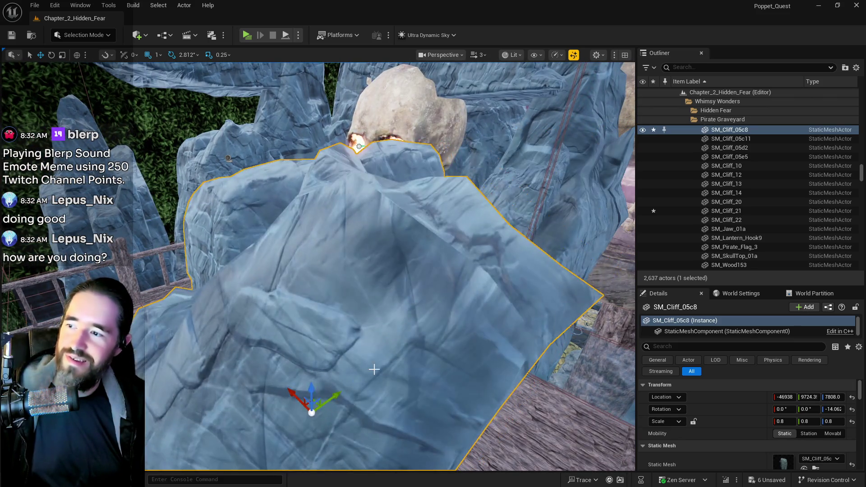
{"action": "scroll", "coordinate": [372, 371], "scroll_direction": "down", "scroll_amount": 5}
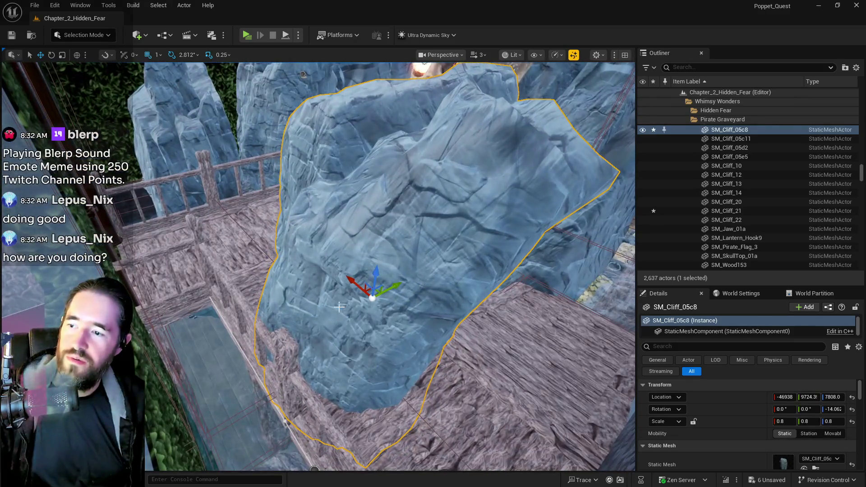
{"action": "left_click_drag", "start_coordinate": [356, 285], "coordinate": [180, 168]}
{"action": "scroll", "coordinate": [211, 247], "scroll_direction": "down", "scroll_amount": 3}
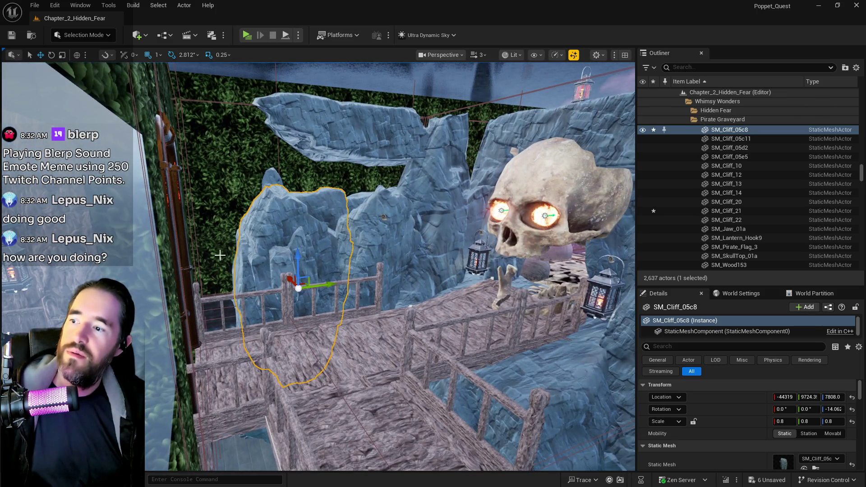
{"action": "left_click", "coordinate": [270, 304]}
{"action": "left_click", "coordinate": [267, 316]}
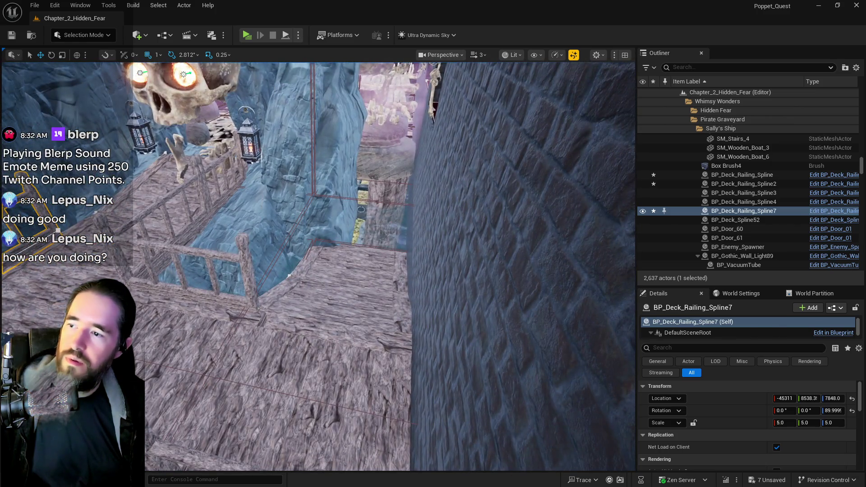
Nudge SM_Cliff_14 along X, then frame the floor brush and the BP_Deck_Spline37 deck.
{"action": "left_click", "coordinate": [316, 309]}
{"action": "mouse_move", "coordinate": [276, 223]}
{"action": "left_mouse_down"}
{"action": "mouse_move", "coordinate": [252, 224]}
{"action": "mouse_move", "coordinate": [274, 168]}
{"action": "left_mouse_up"}
{"action": "key", "text": "f"}
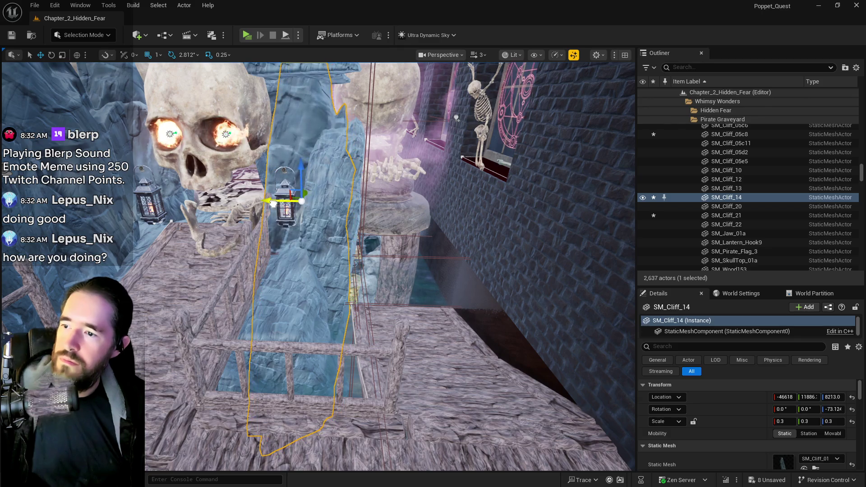
{"action": "left_click", "coordinate": [505, 360]}
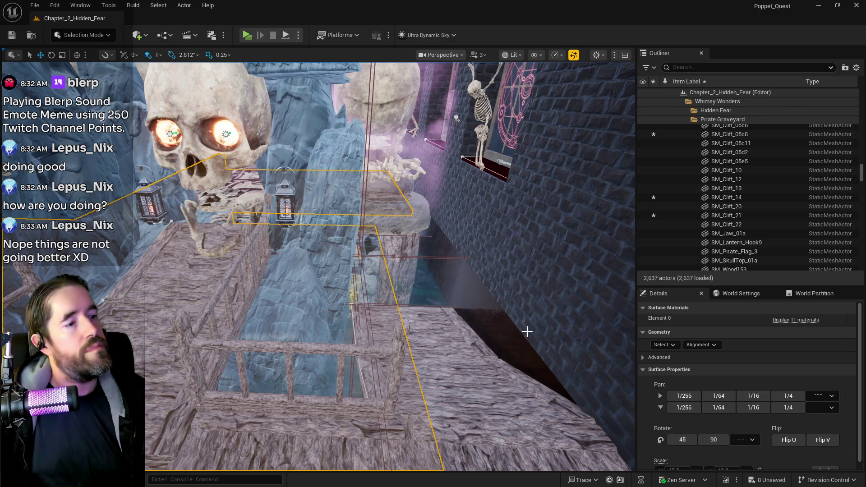
{"action": "key", "text": "f"}
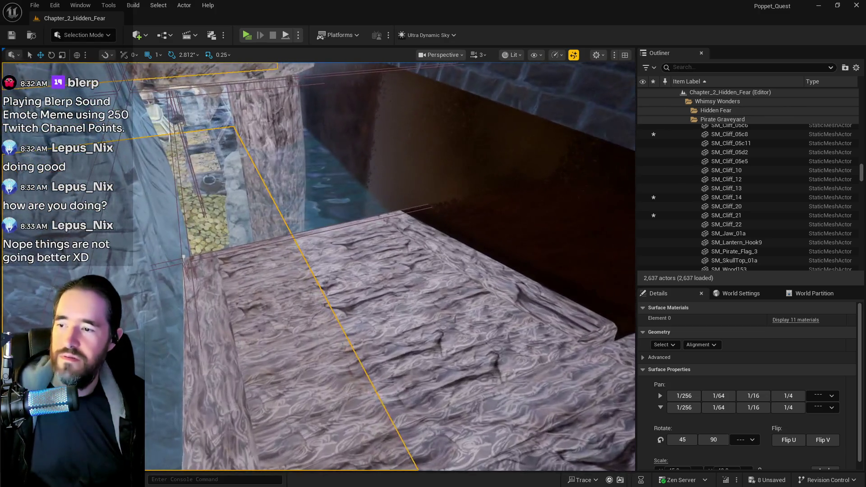
{"action": "left_click", "coordinate": [406, 361]}
{"action": "key", "text": "f"}
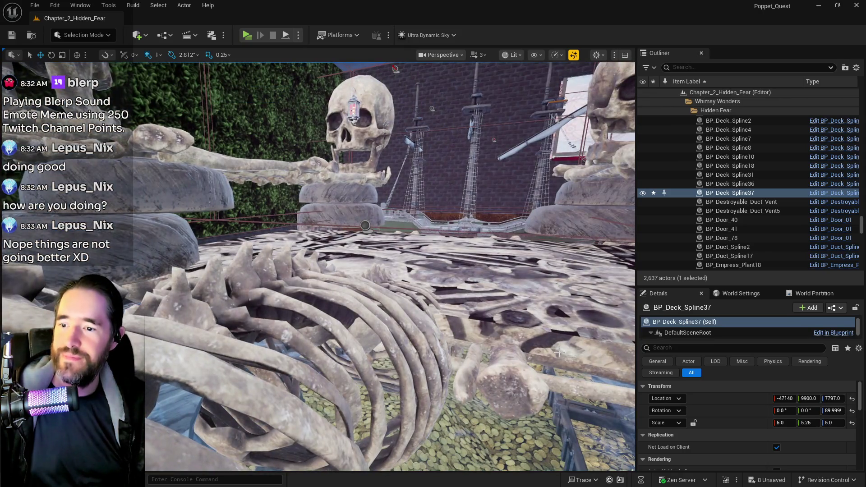
{"action": "left_click", "coordinate": [559, 353]}
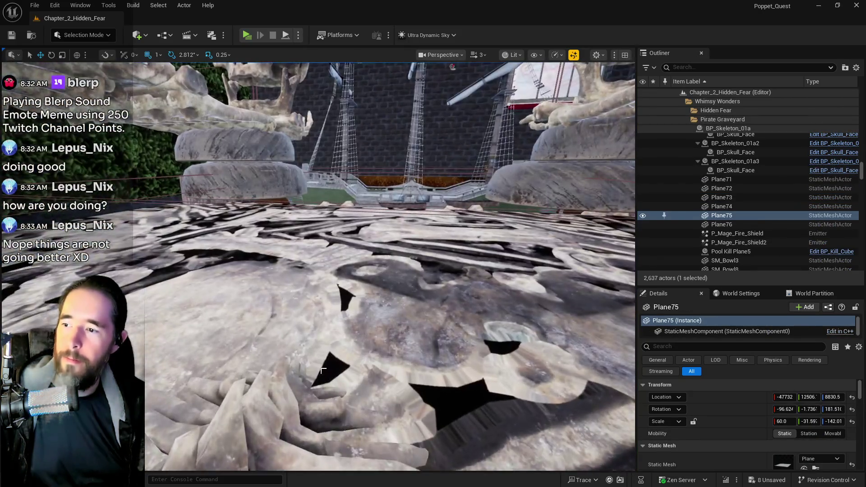
Select Box Brush4 among the graveyard actors and frame it in the view.
{"action": "left_click", "coordinate": [316, 384]}
{"action": "left_click", "coordinate": [443, 204]}
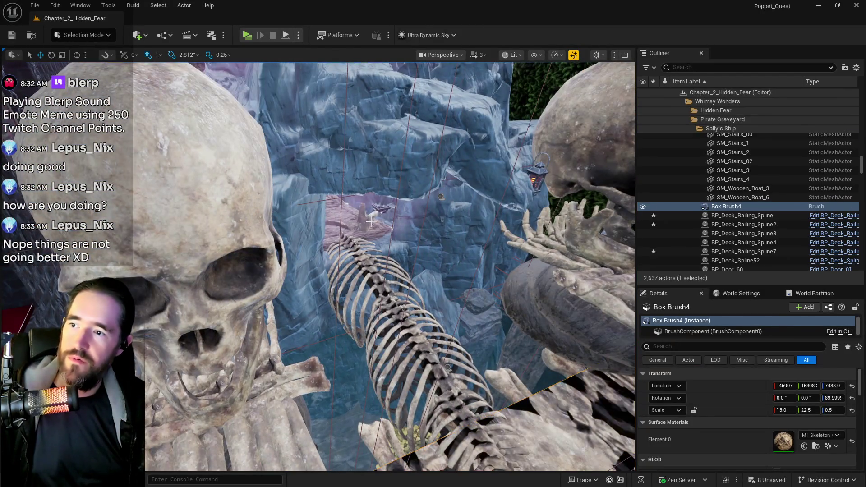
{"action": "left_click", "coordinate": [370, 222]}
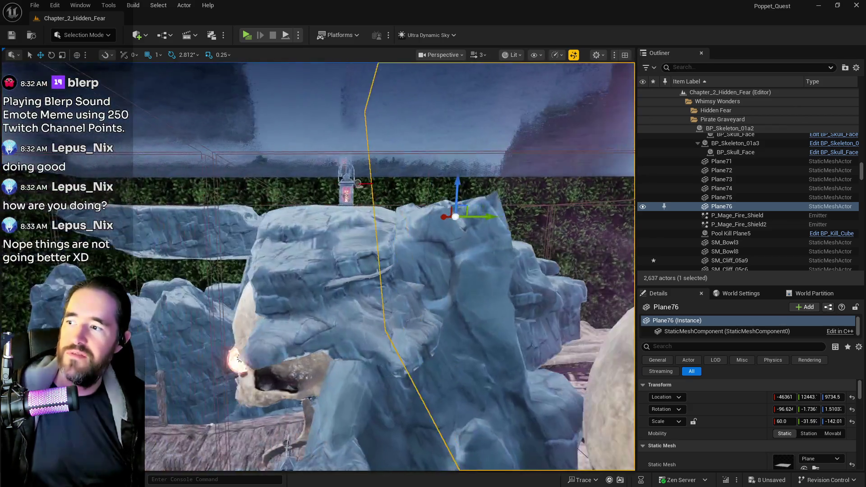
{"action": "mouse_move", "coordinate": [519, 371]}
{"action": "left_mouse_down"}
{"action": "mouse_move", "coordinate": [545, 356]}
{"action": "mouse_move", "coordinate": [524, 329]}
{"action": "left_mouse_up"}
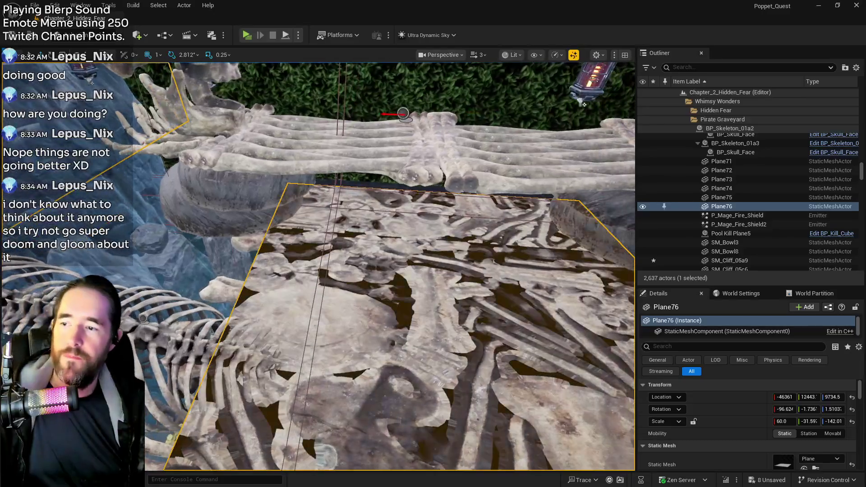
{"action": "left_click", "coordinate": [458, 322]}
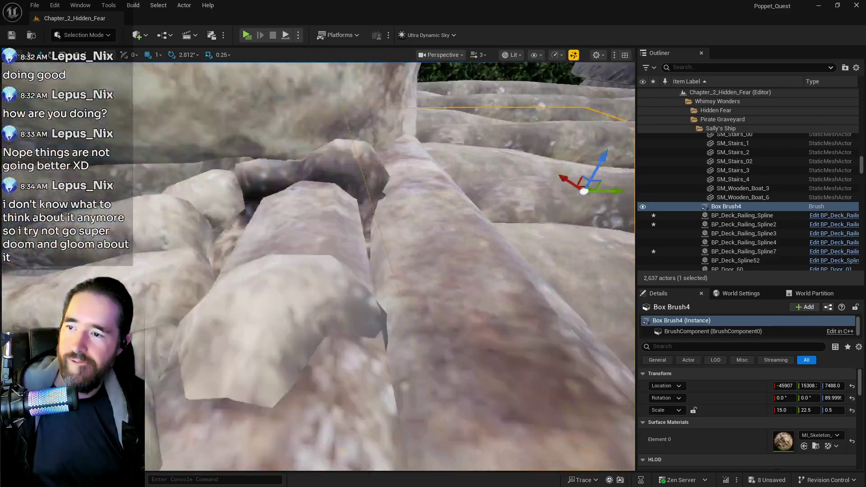
{"action": "double_click", "coordinate": [703, 207]}
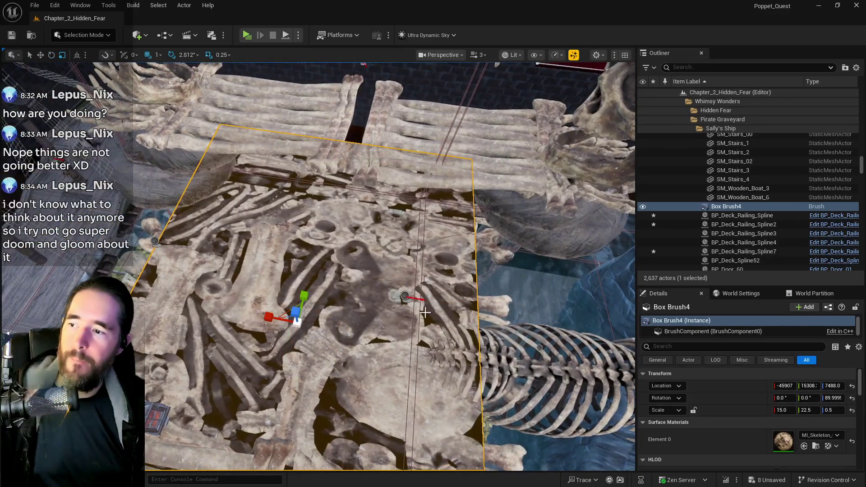
Widen Box Brush4 to X scale 18.25, slide it along Y, and select the deck above.
{"action": "left_click_drag", "start_coordinate": [785, 411], "coordinate": [788, 411]}
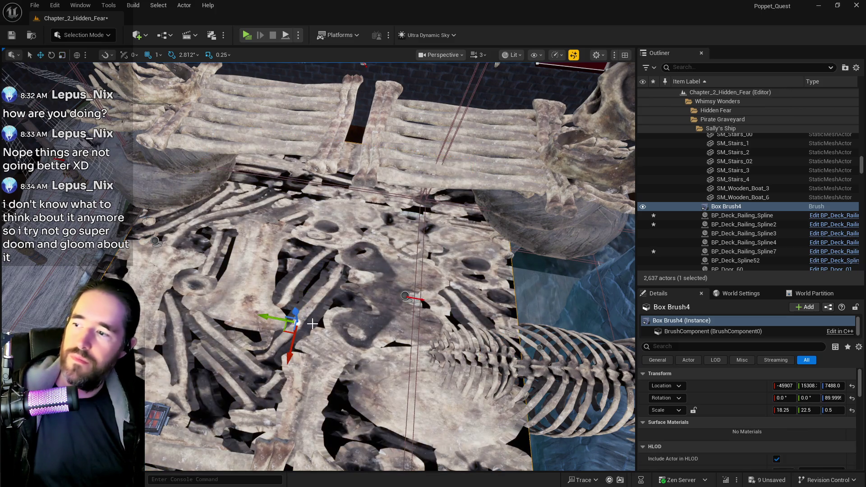
{"action": "left_click_drag", "start_coordinate": [272, 318], "coordinate": [297, 321]}
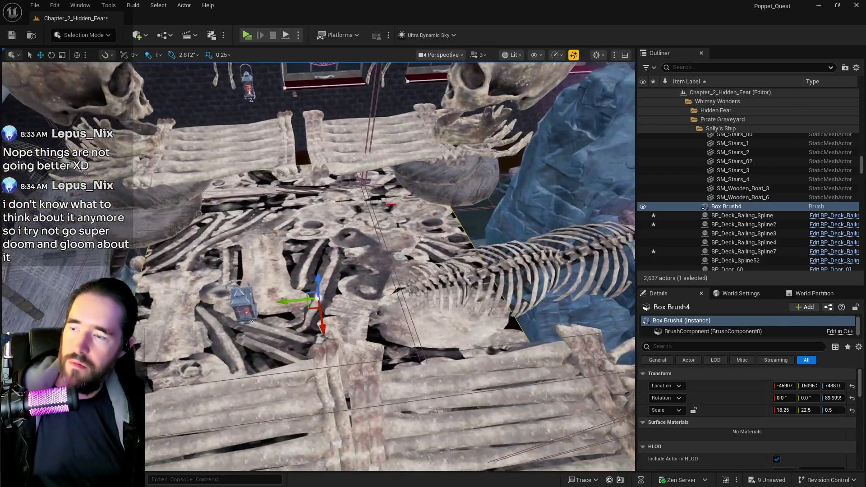
{"action": "mouse_move", "coordinate": [289, 343]}
{"action": "left_mouse_down"}
{"action": "mouse_move", "coordinate": [287, 312]}
{"action": "mouse_move", "coordinate": [351, 311]}
{"action": "left_mouse_up"}
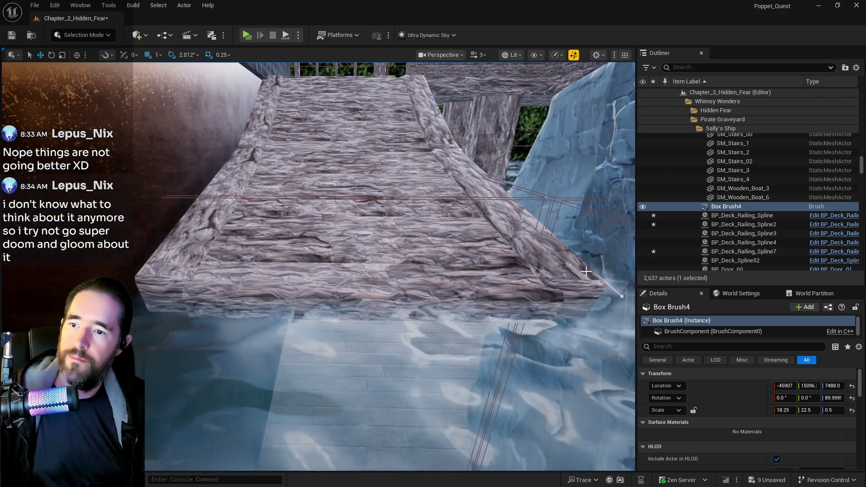
{"action": "left_click", "coordinate": [605, 285]}
Reshape the deck's cliff-side end point by lowering it, then pulling it up and inward.
{"action": "left_click", "coordinate": [621, 295]}
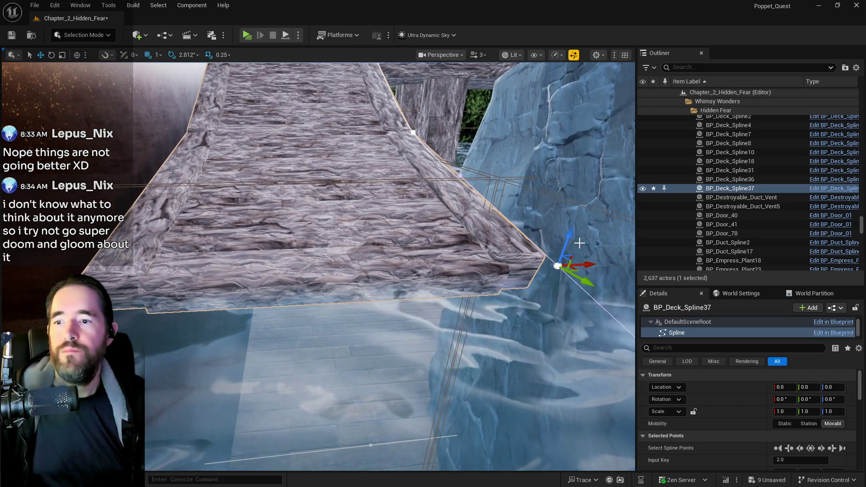
{"action": "left_click_drag", "start_coordinate": [569, 239], "coordinate": [566, 255]}
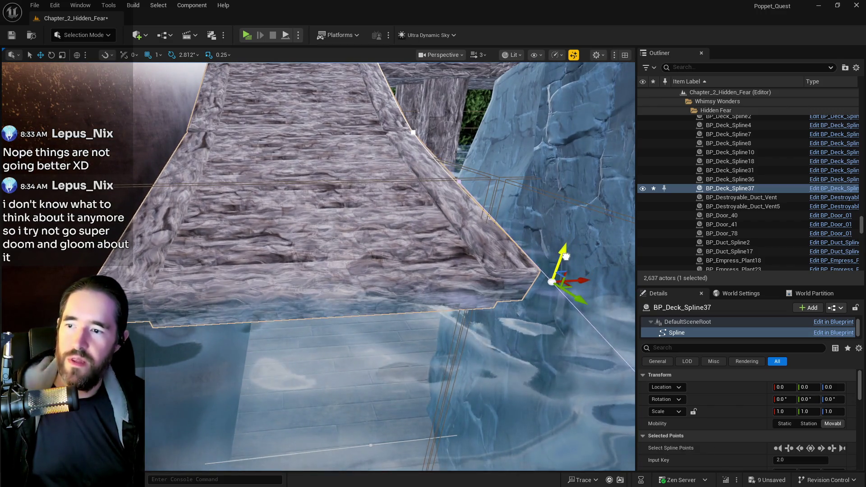
{"action": "left_click_drag", "start_coordinate": [576, 302], "coordinate": [517, 249]}
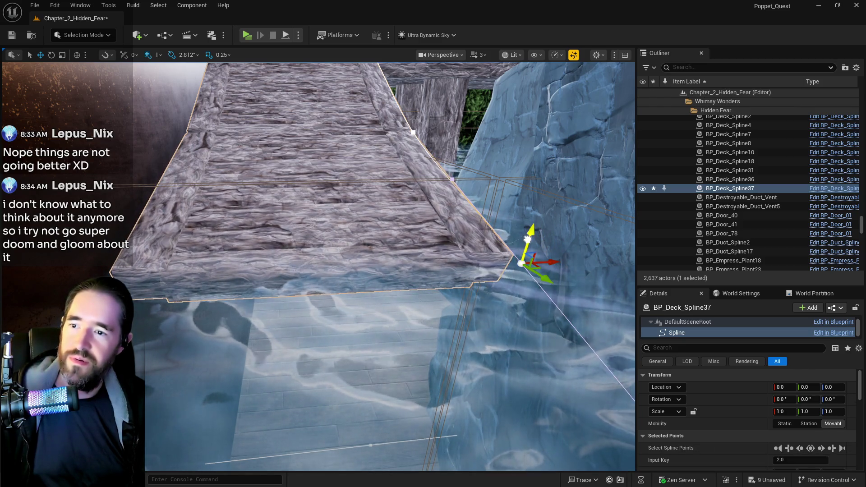
{"action": "key", "text": "f"}
{"action": "left_click_drag", "start_coordinate": [388, 270], "coordinate": [388, 303]}
{"action": "left_click_drag", "start_coordinate": [474, 232], "coordinate": [473, 248]}
{"action": "left_click", "coordinate": [474, 232]}
Nudge BP_Deck_Spline37 along X to -47101 and shift BP_Deck_Railing_Spline2 along X onto the deck.
{"action": "left_click", "coordinate": [379, 204]}
{"action": "left_click_drag", "start_coordinate": [379, 204], "coordinate": [379, 194]}
{"action": "left_click_drag", "start_coordinate": [446, 167], "coordinate": [448, 167]}
{"action": "mouse_move", "coordinate": [390, 186]}
{"action": "left_mouse_down"}
{"action": "mouse_move", "coordinate": [389, 199]}
{"action": "mouse_move", "coordinate": [390, 186]}
{"action": "left_mouse_up"}
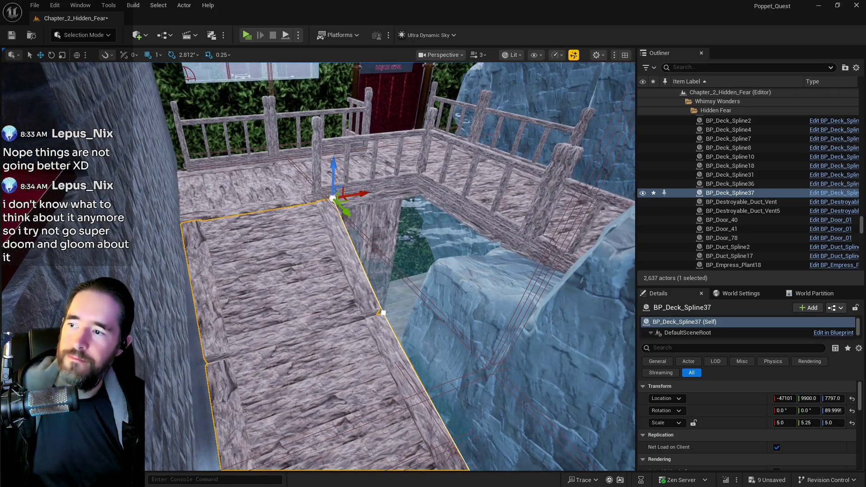
{"action": "left_click", "coordinate": [318, 191]}
{"action": "left_click_drag", "start_coordinate": [337, 189], "coordinate": [357, 188]}
Shorten BP_Deck_Railing_Spline2's end, extend BP_Deck_Railing_Spline's left end, and save the level.
{"action": "left_click", "coordinate": [435, 175]}
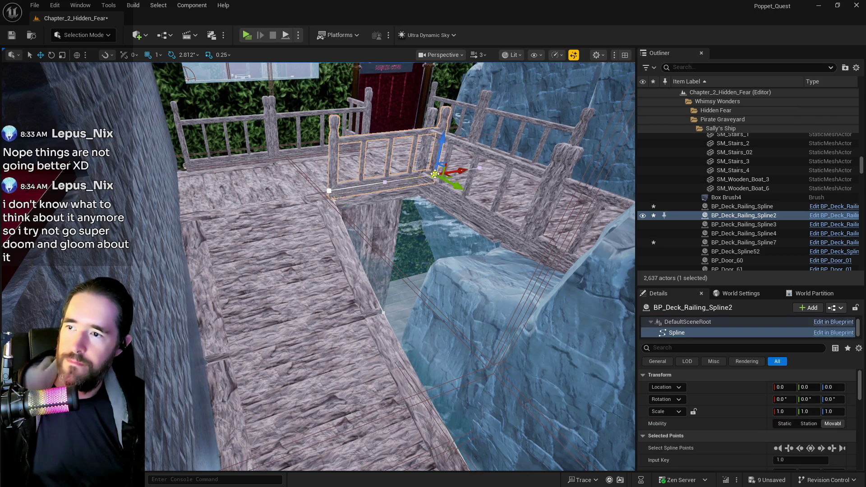
{"action": "left_click_drag", "start_coordinate": [463, 169], "coordinate": [444, 173]}
{"action": "left_click_drag", "start_coordinate": [409, 237], "coordinate": [202, 311]}
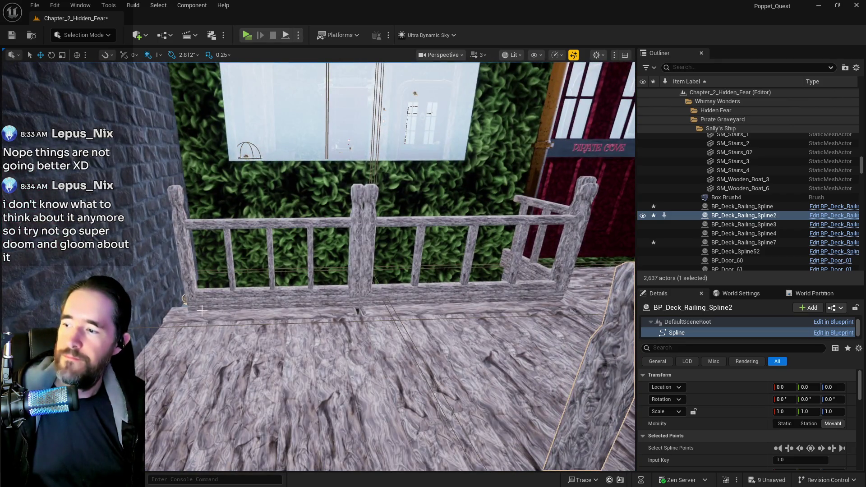
{"action": "left_click", "coordinate": [192, 301]}
{"action": "left_click", "coordinate": [187, 299]}
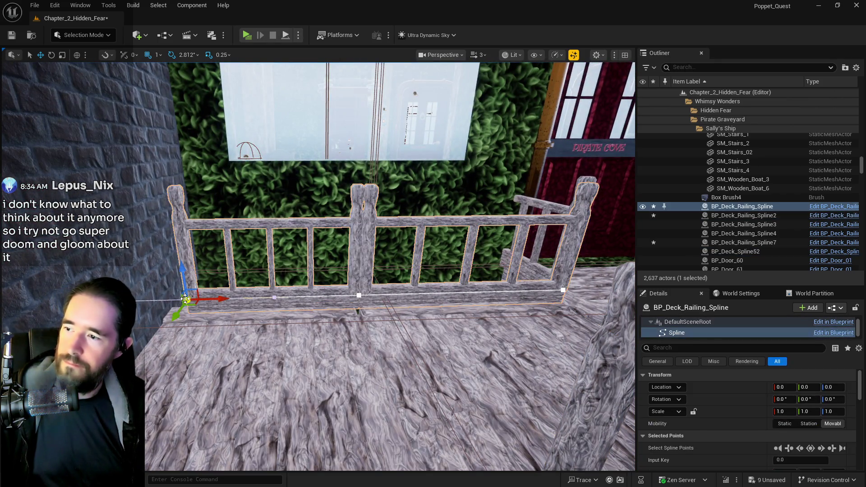
{"action": "mouse_move", "coordinate": [213, 299]}
{"action": "left_mouse_down"}
{"action": "mouse_move", "coordinate": [194, 300]}
{"action": "mouse_move", "coordinate": [199, 243]}
{"action": "mouse_move", "coordinate": [192, 244]}
{"action": "mouse_move", "coordinate": [225, 217]}
{"action": "mouse_move", "coordinate": [207, 309]}
{"action": "mouse_move", "coordinate": [198, 316]}
{"action": "mouse_move", "coordinate": [185, 307]}
{"action": "left_mouse_up"}
{"action": "key", "text": "ctrl+s"}
{"action": "mouse_move", "coordinate": [325, 189]}
{"action": "left_mouse_down"}
{"action": "mouse_move", "coordinate": [304, 182]}
{"action": "mouse_move", "coordinate": [294, 216]}
{"action": "mouse_move", "coordinate": [285, 208]}
{"action": "mouse_move", "coordinate": [364, 344]}
{"action": "left_mouse_up"}
Lengthen BP_Deck_Railing_Spline7 along the walkway, adding spline points and lowering its middle onto the deck.
{"action": "left_click", "coordinate": [295, 215]}
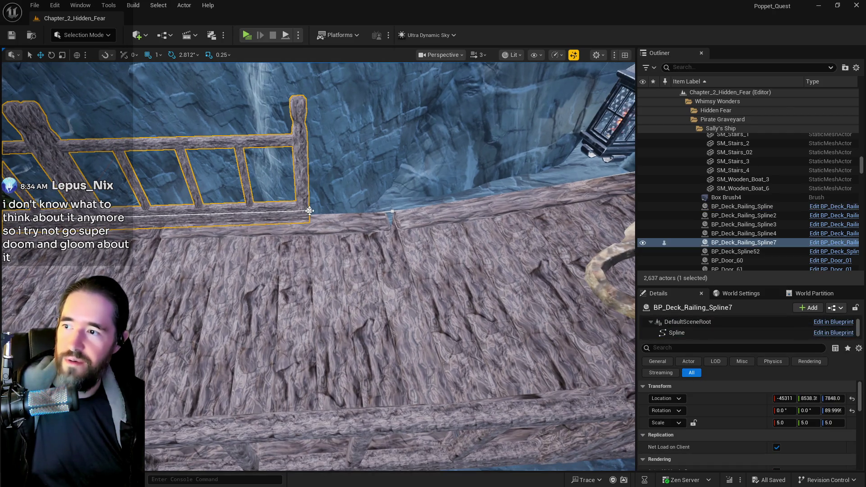
{"action": "left_click", "coordinate": [313, 211]}
{"action": "mouse_move", "coordinate": [324, 210]}
{"action": "left_mouse_down"}
{"action": "mouse_move", "coordinate": [396, 208]}
{"action": "mouse_move", "coordinate": [389, 234]}
{"action": "mouse_move", "coordinate": [429, 271]}
{"action": "left_mouse_up"}
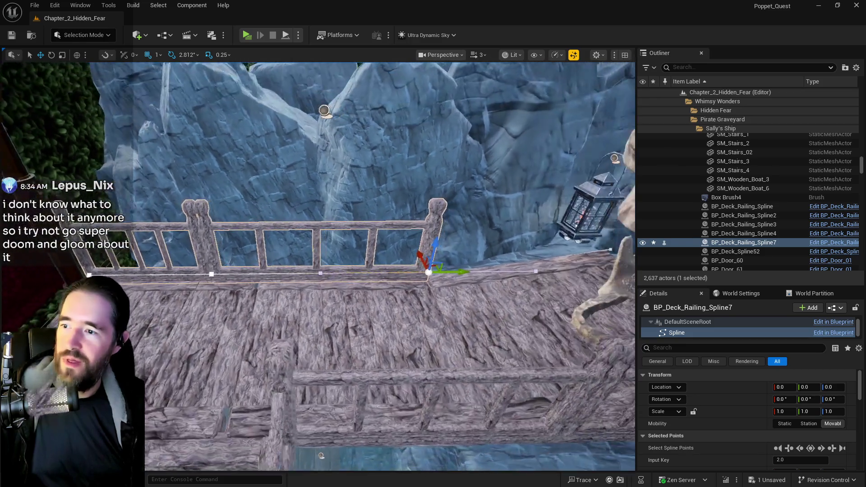
{"action": "right_click", "coordinate": [314, 277]}
{"action": "left_click", "coordinate": [326, 293]}
{"action": "left_click", "coordinate": [410, 272]}
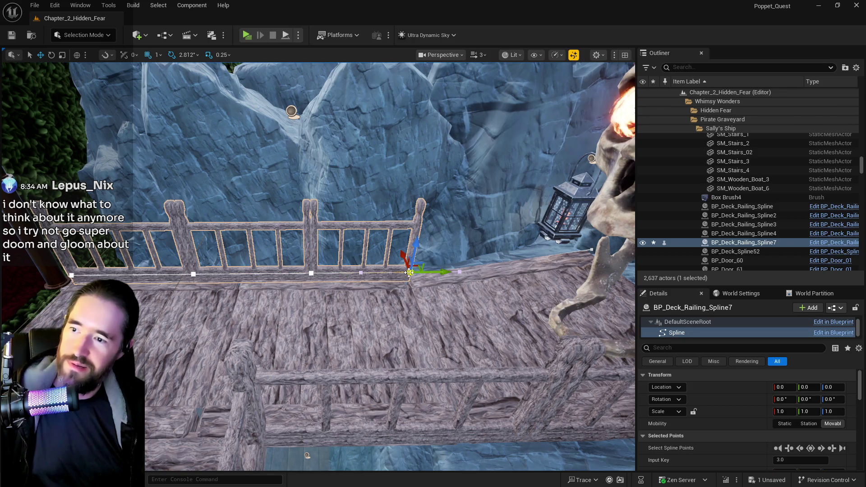
{"action": "mouse_move", "coordinate": [431, 273]}
{"action": "left_mouse_down"}
{"action": "mouse_move", "coordinate": [598, 262]}
{"action": "mouse_move", "coordinate": [588, 210]}
{"action": "left_mouse_up"}
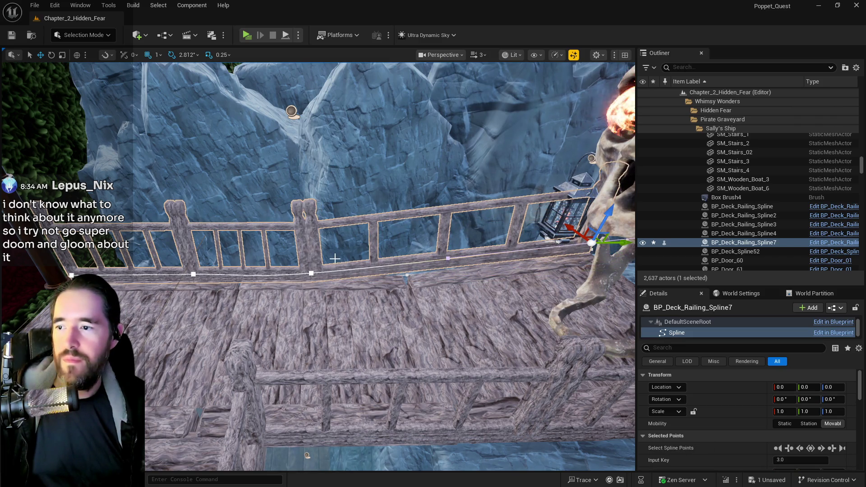
{"action": "right_click", "coordinate": [404, 266]}
{"action": "left_click", "coordinate": [414, 285]}
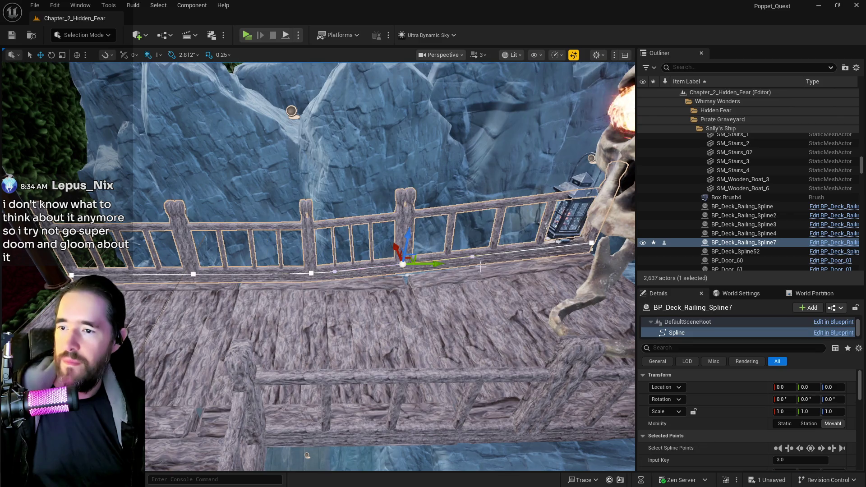
{"action": "left_click_drag", "start_coordinate": [407, 236], "coordinate": [406, 245]}
{"action": "right_click", "coordinate": [497, 257]}
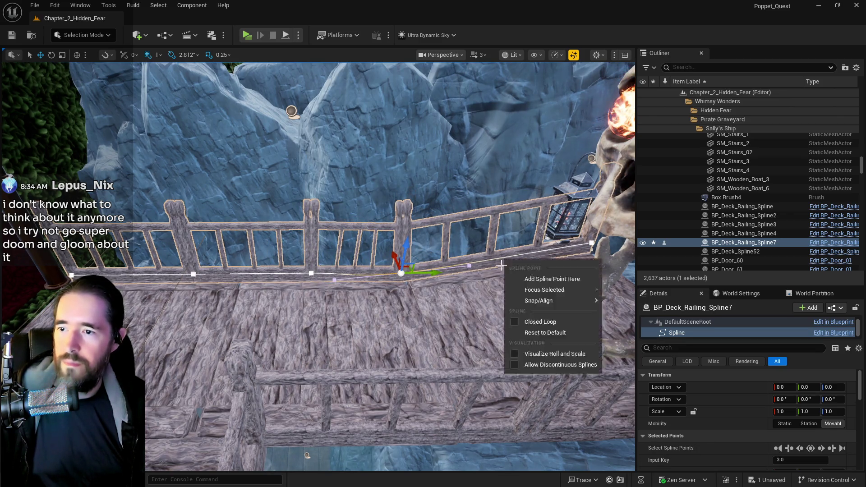
{"action": "left_click", "coordinate": [519, 277]}
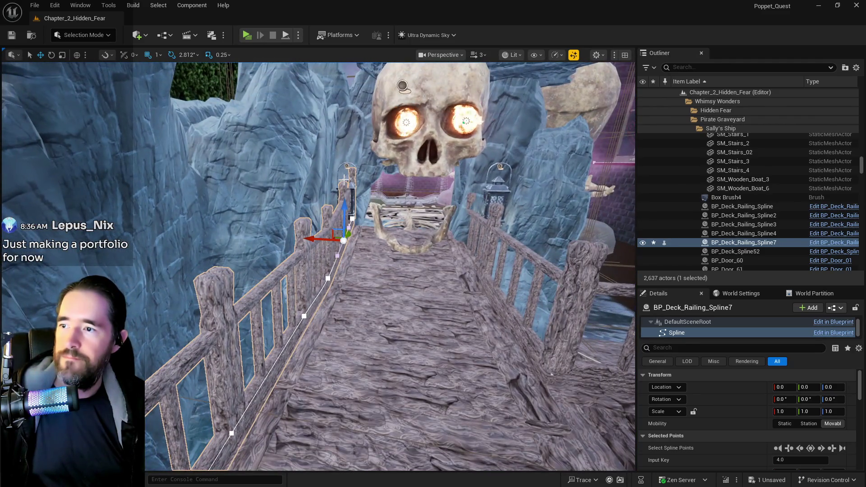
Raise the BP_Gothic_Wall_Light90 lantern higher on the wall.
{"action": "left_click", "coordinate": [344, 180]}
{"action": "left_click_drag", "start_coordinate": [344, 183], "coordinate": [341, 113]}
{"action": "left_click", "coordinate": [501, 192]}
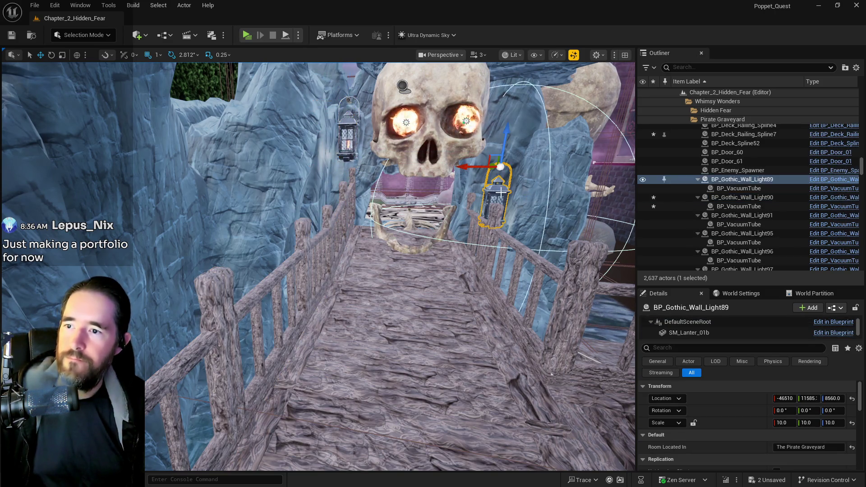
Lift BP_Gothic_Wall_Light89 to Z 8970, then fly back to view the mushroom rock and treasure.
{"action": "left_click_drag", "start_coordinate": [504, 159], "coordinate": [506, 96]}
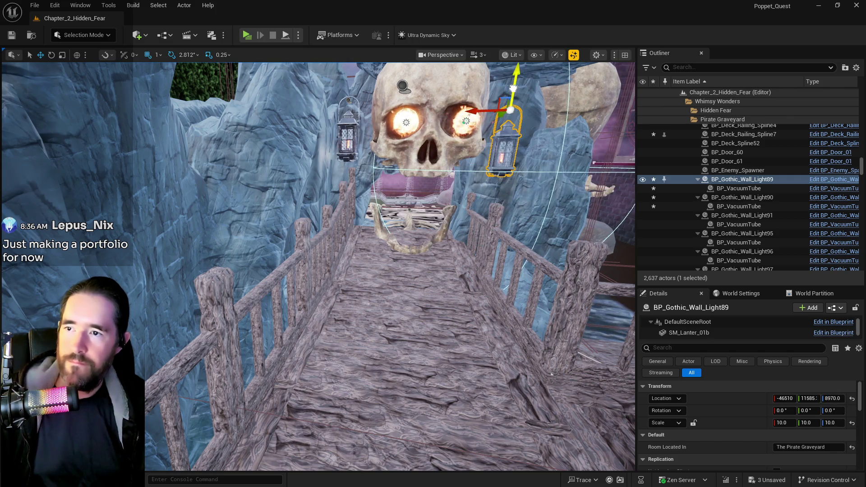
{"action": "key", "text": "d"}
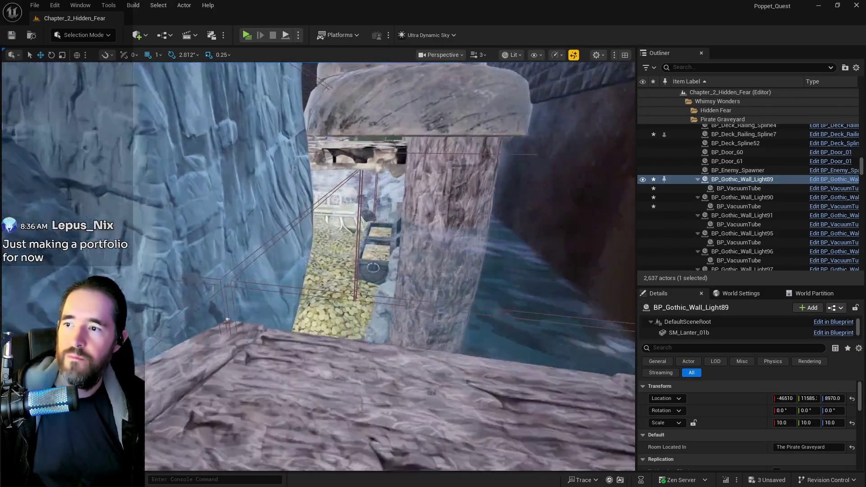
{"action": "key", "text": "s"}
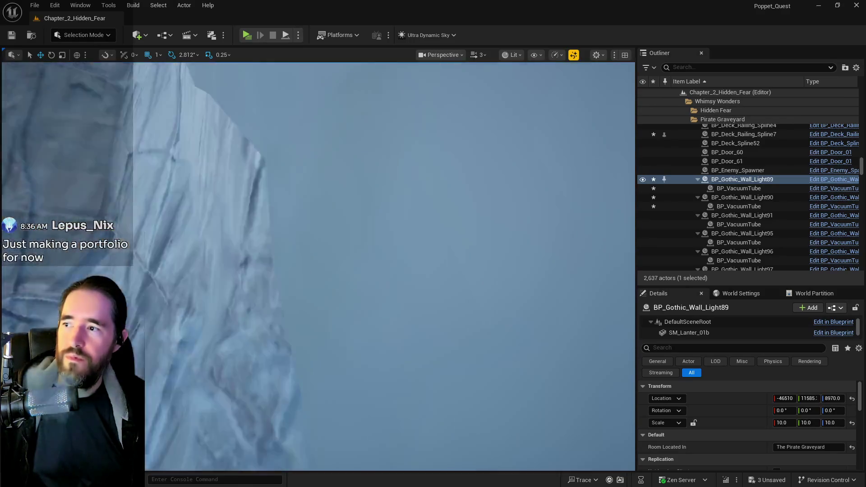
{"action": "key", "text": "s"}
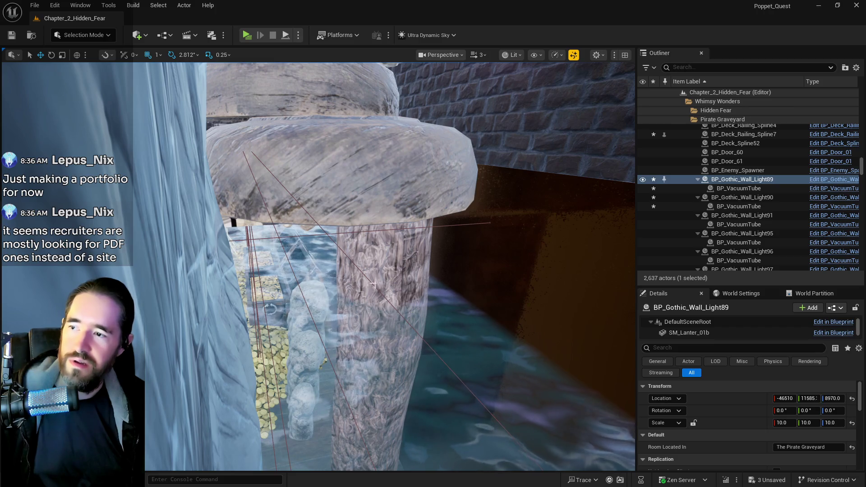
{"action": "left_click", "coordinate": [386, 307]}
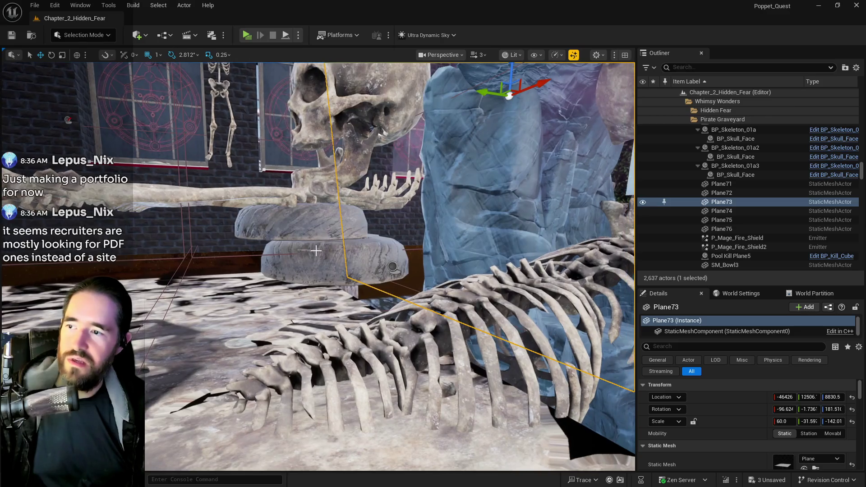
{"action": "left_click", "coordinate": [393, 267]}
{"action": "key", "text": "f"}
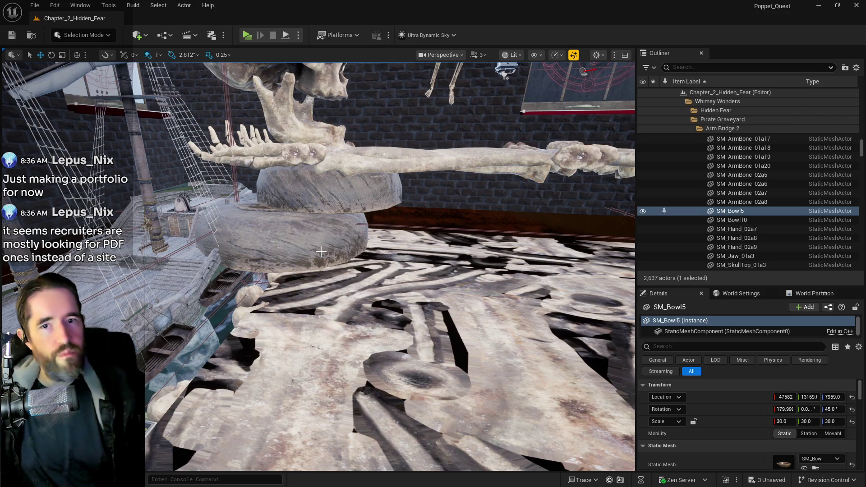
{"action": "left_click_drag", "start_coordinate": [329, 222], "coordinate": [343, 271]}
{"action": "left_click", "coordinate": [289, 361]}
{"action": "left_click_drag", "start_coordinate": [289, 361], "coordinate": [251, 150]}
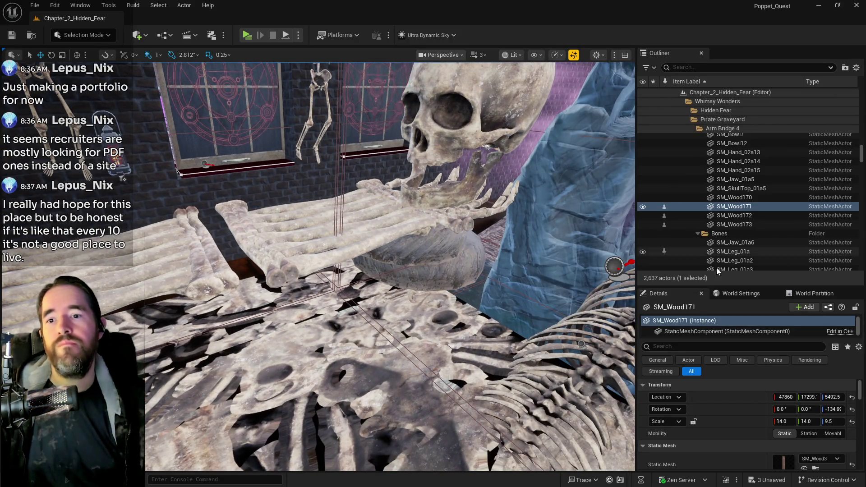
{"action": "scroll", "coordinate": [775, 194], "scroll_direction": "up", "scroll_amount": 10}
{"action": "scroll", "coordinate": [770, 176], "scroll_direction": "up", "scroll_amount": 3}
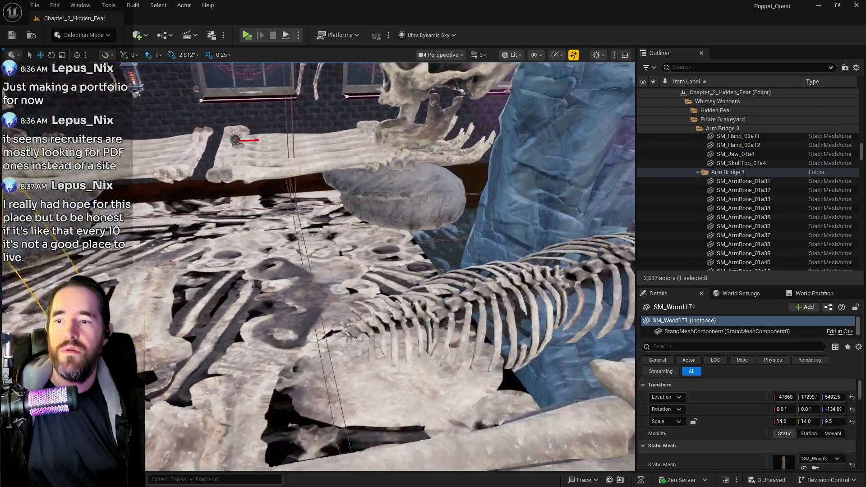
{"action": "key", "text": "f"}
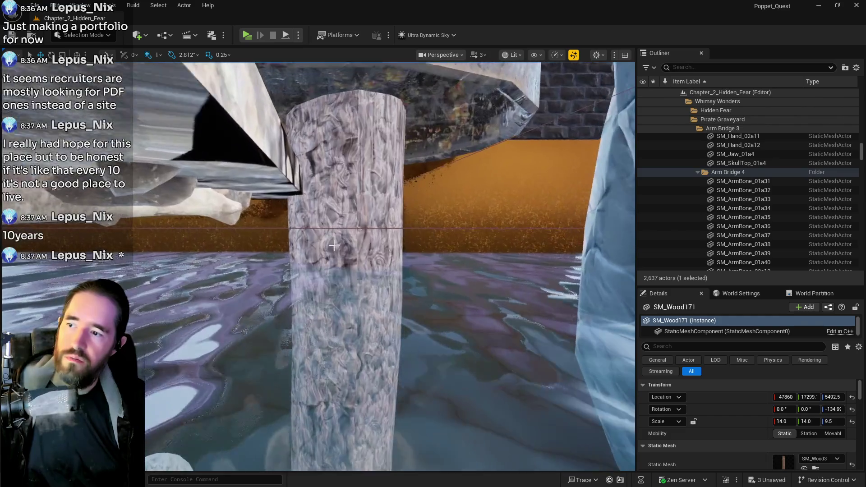
{"action": "left_click", "coordinate": [334, 246]}
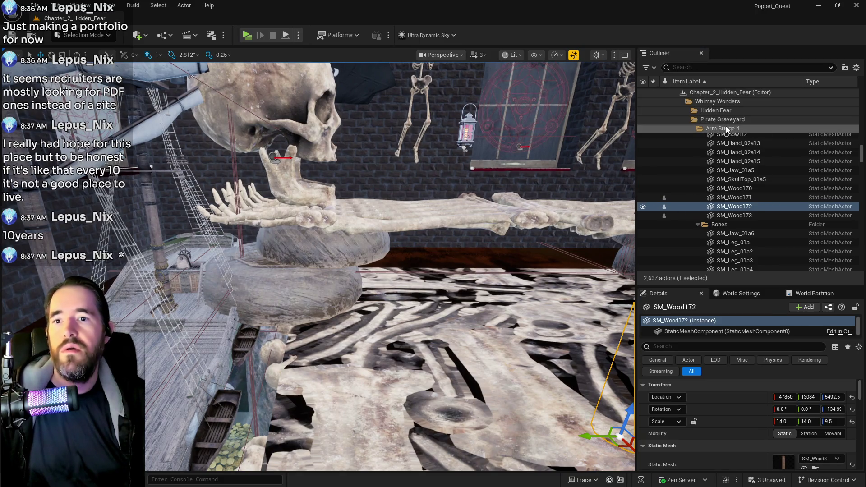
{"action": "left_click", "coordinate": [727, 129]}
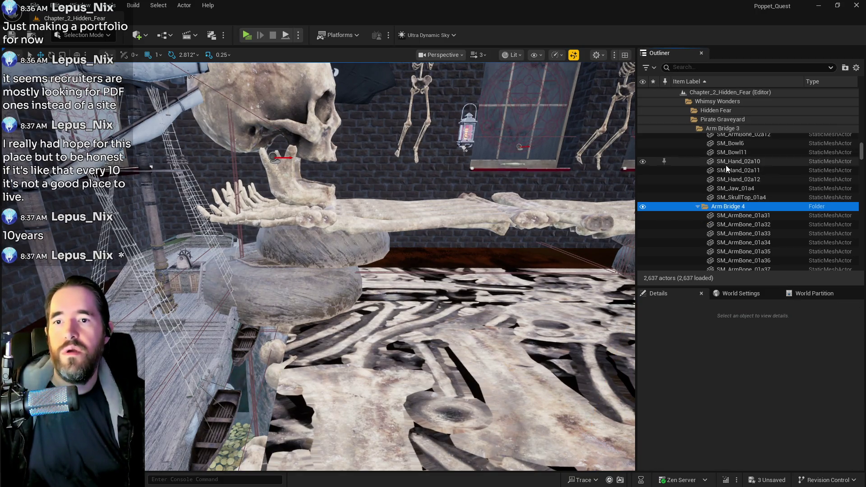
Select all actors in the Arm Bridge 4 folder and frame them.
{"action": "right_click", "coordinate": [725, 208]}
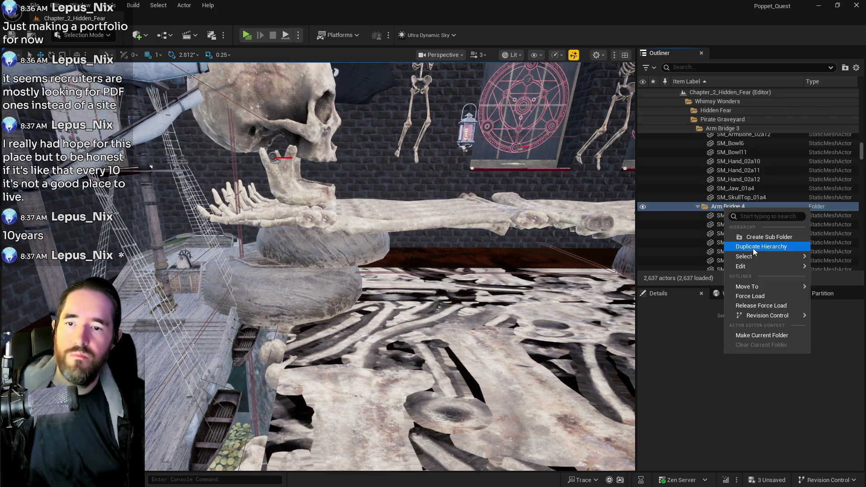
{"action": "mouse_move", "coordinate": [745, 256]}
{"action": "left_click", "coordinate": [691, 269]}
{"action": "key", "text": "f"}
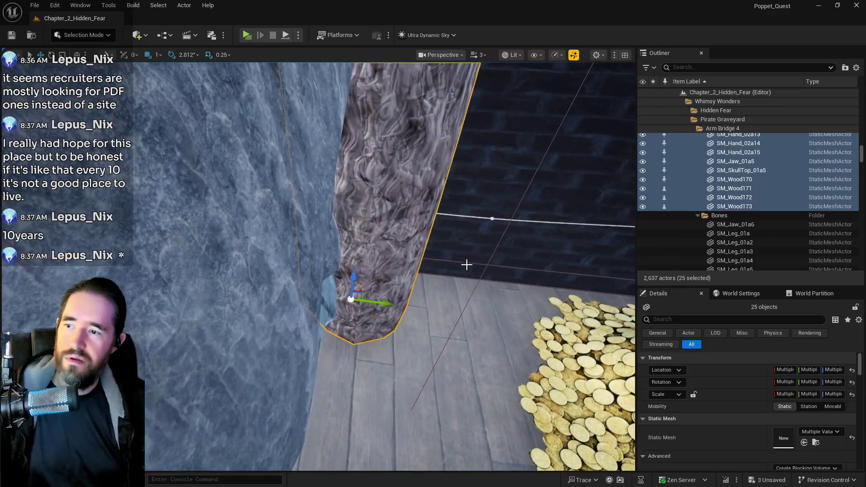
Deselect planks SM_Wood173, 171, 172 and 170, then frame the remaining skeleton bones.
{"action": "left_click", "coordinate": [392, 228], "text": "ctrl"}
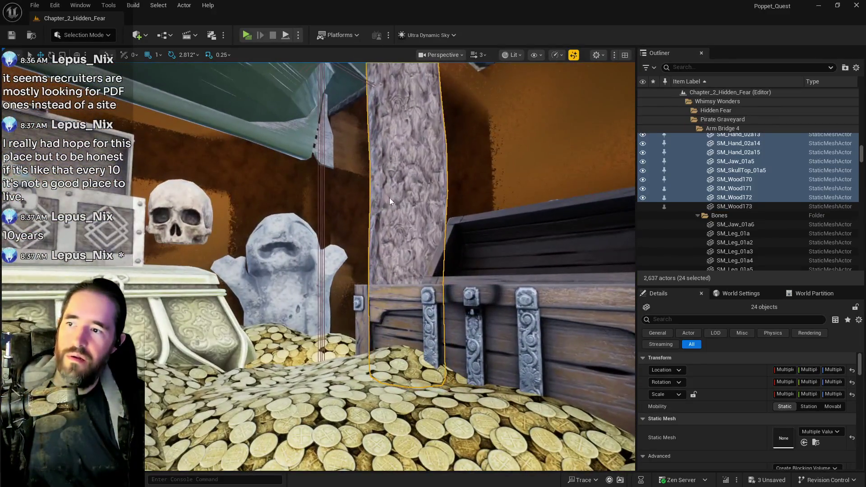
{"action": "left_click", "coordinate": [389, 198], "text": "ctrl"}
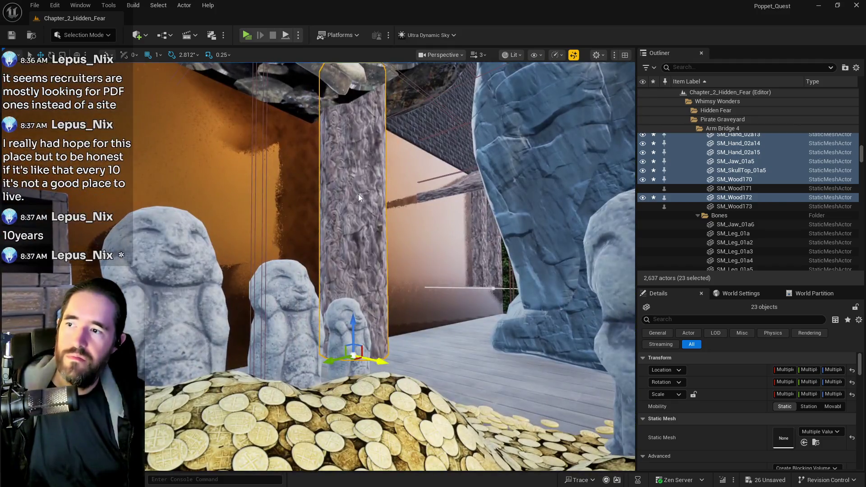
{"action": "left_click", "coordinate": [359, 194], "text": "ctrl"}
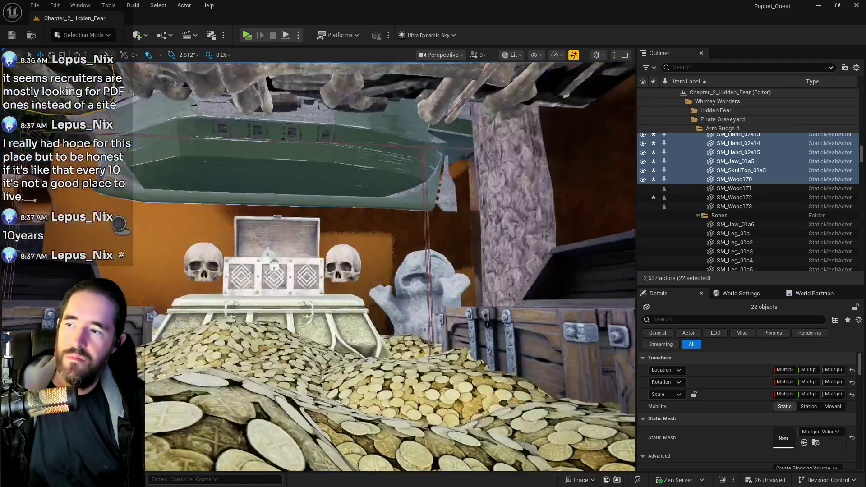
{"action": "left_click", "coordinate": [354, 212], "text": "ctrl"}
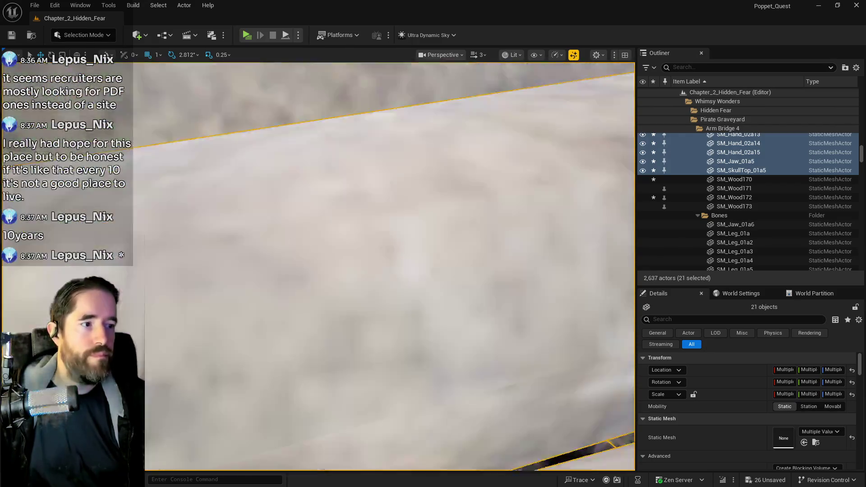
{"action": "key", "text": "f"}
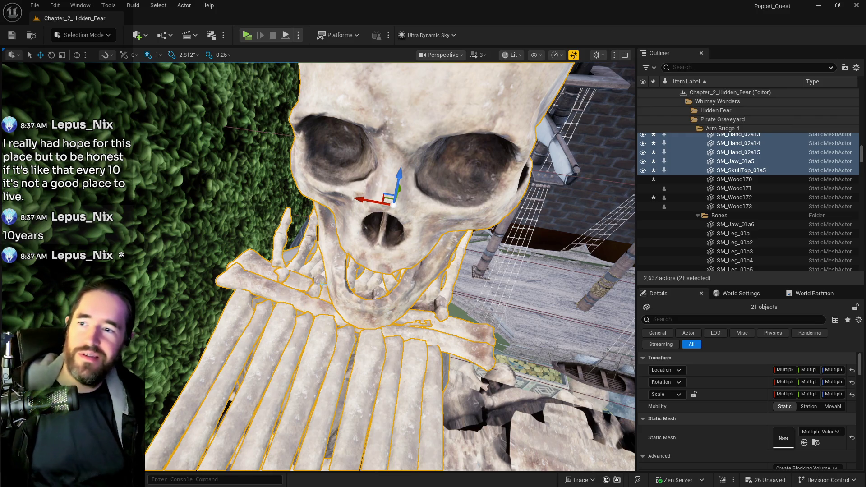
{"action": "mouse_move", "coordinate": [388, 266]}
{"action": "left_mouse_down"}
{"action": "mouse_move", "coordinate": [374, 306]}
{"action": "mouse_move", "coordinate": [334, 352]}
{"action": "mouse_move", "coordinate": [388, 253]}
{"action": "mouse_move", "coordinate": [388, 199]}
{"action": "left_mouse_up"}
{"action": "left_click_drag", "start_coordinate": [396, 244], "coordinate": [396, 243]}
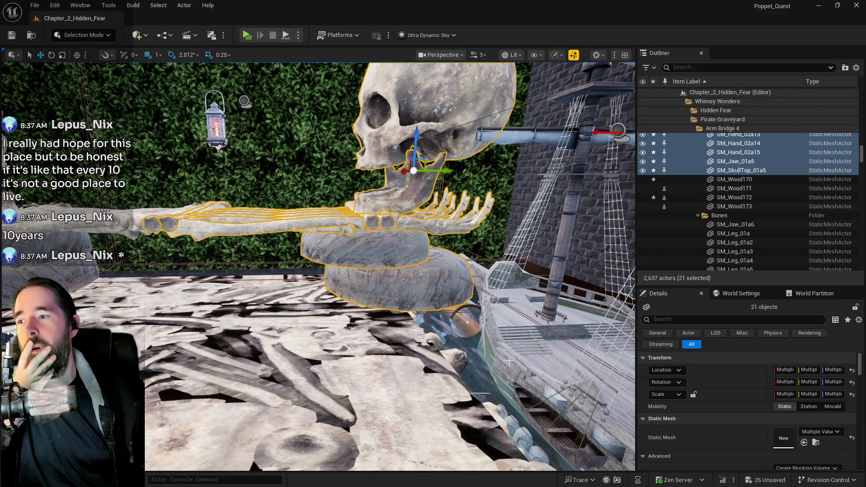
{"action": "scroll", "coordinate": [727, 402], "scroll_direction": "down", "scroll_amount": 2}
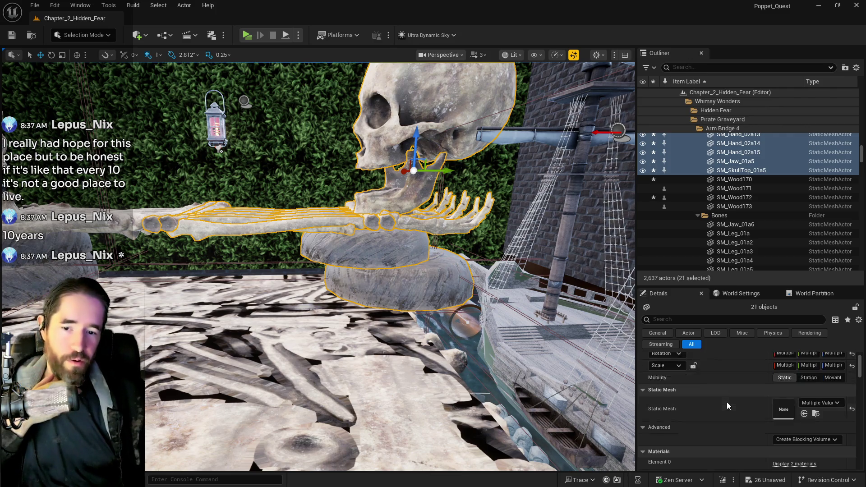
{"action": "scroll", "coordinate": [727, 402], "scroll_direction": "down", "scroll_amount": 2}
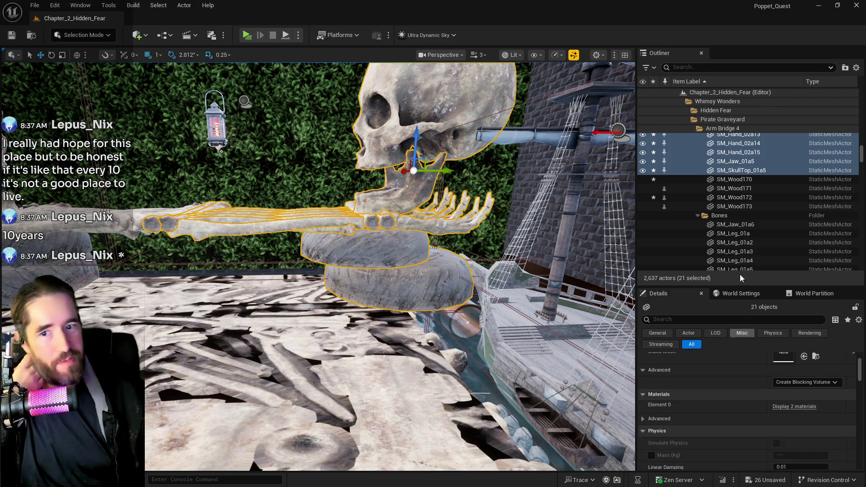
{"action": "right_click", "coordinate": [736, 170]}
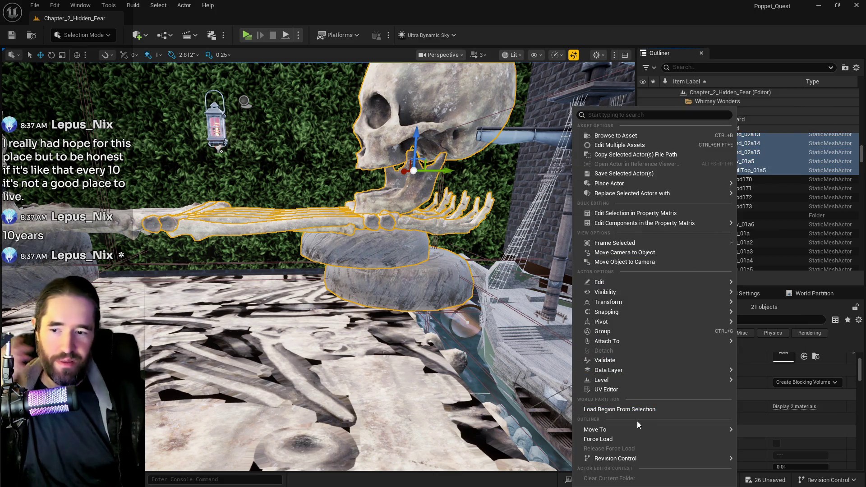
Dismiss the actions list and drop the skull top and SM_Jaw_01a5 from the selection.
{"action": "mouse_move", "coordinate": [629, 427]}
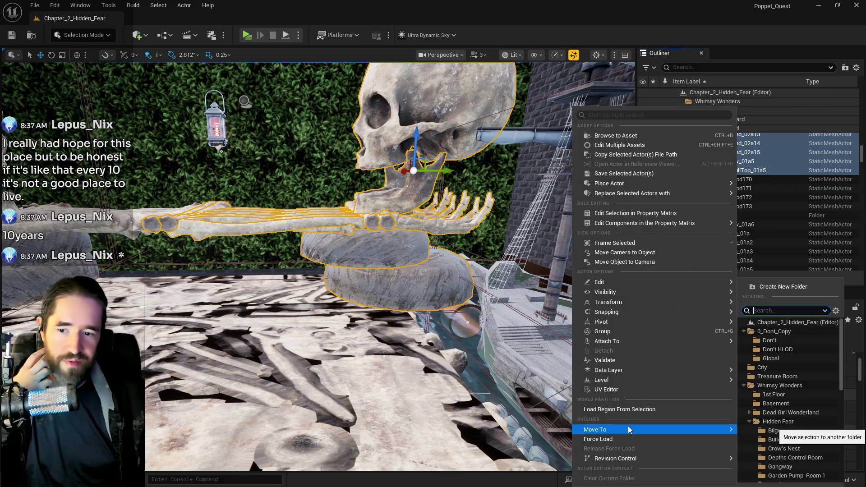
{"action": "mouse_move", "coordinate": [633, 380]}
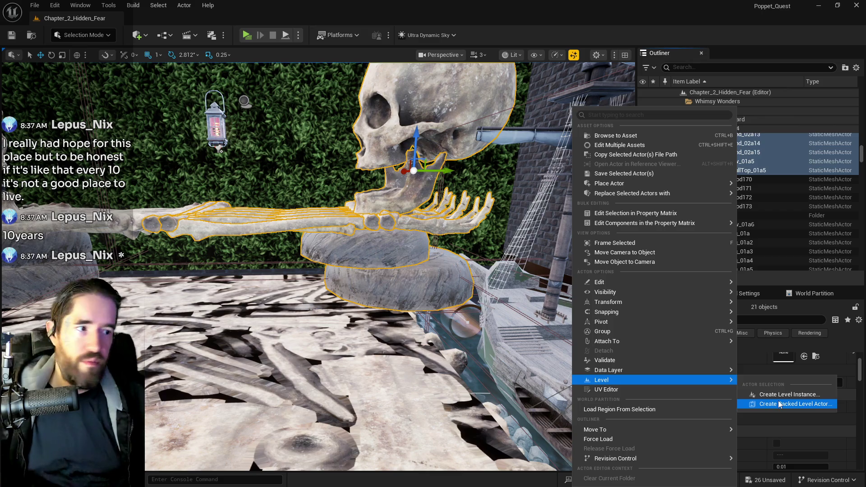
{"action": "key", "text": "Escape"}
{"action": "left_click", "coordinate": [389, 186], "text": "ctrl"}
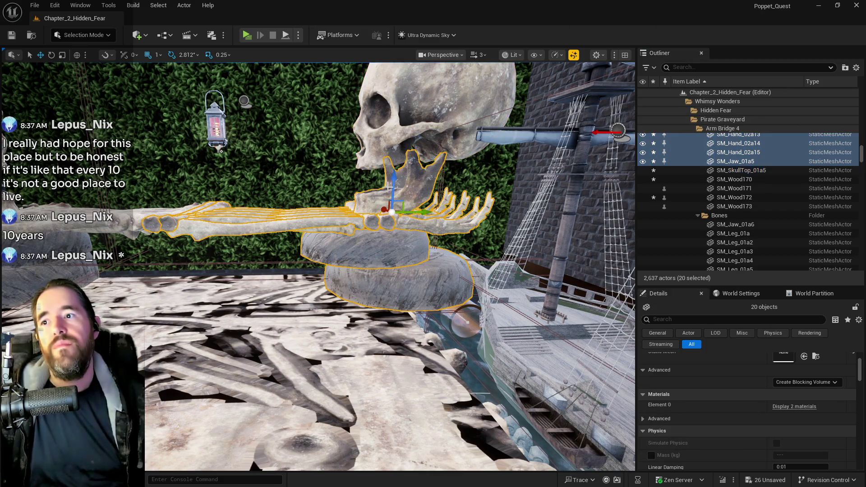
{"action": "left_click", "coordinate": [389, 187], "text": "ctrl"}
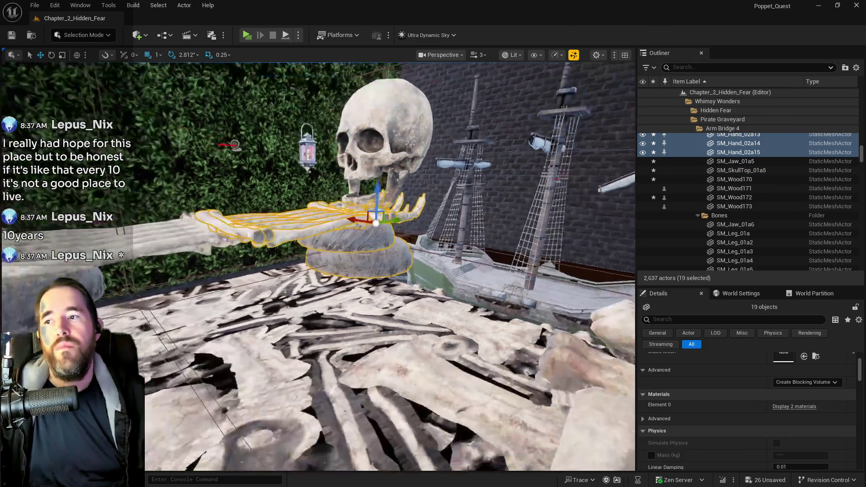
{"action": "left_click_drag", "start_coordinate": [412, 183], "coordinate": [412, 183]}
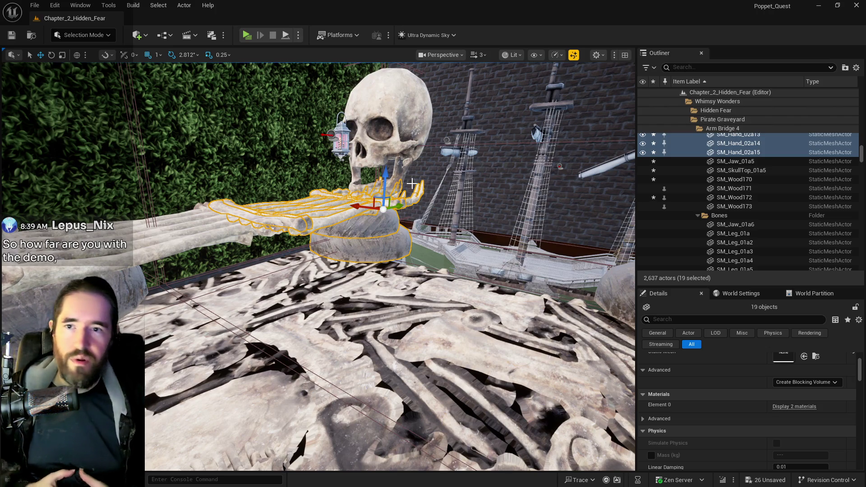
Create a level instance from the selected hand pieces and confirm its settings.
{"action": "right_click", "coordinate": [737, 153]}
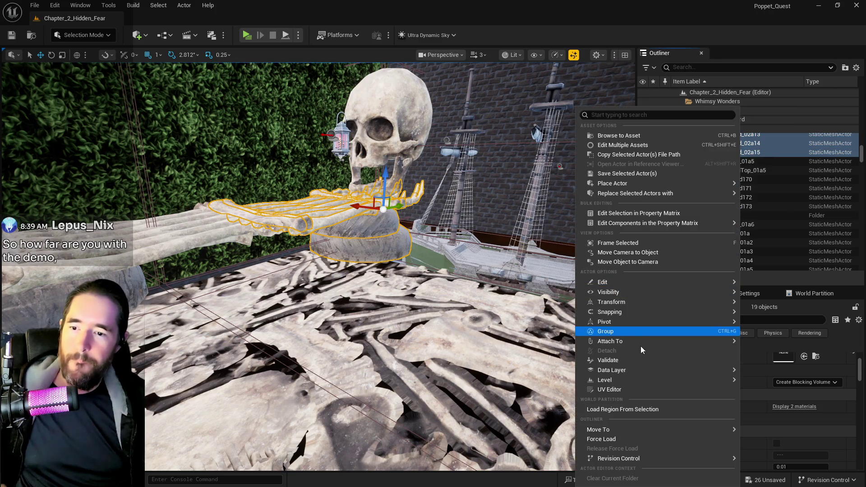
{"action": "left_click", "coordinate": [771, 394]}
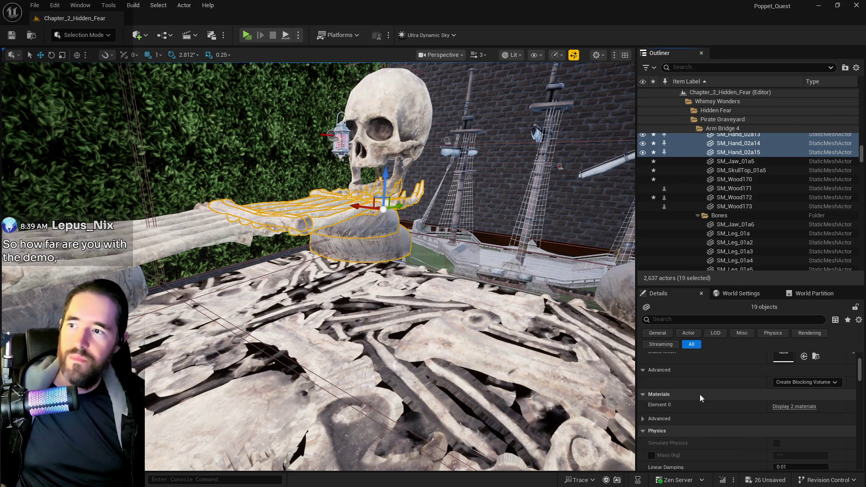
{"action": "left_click", "coordinate": [522, 277]}
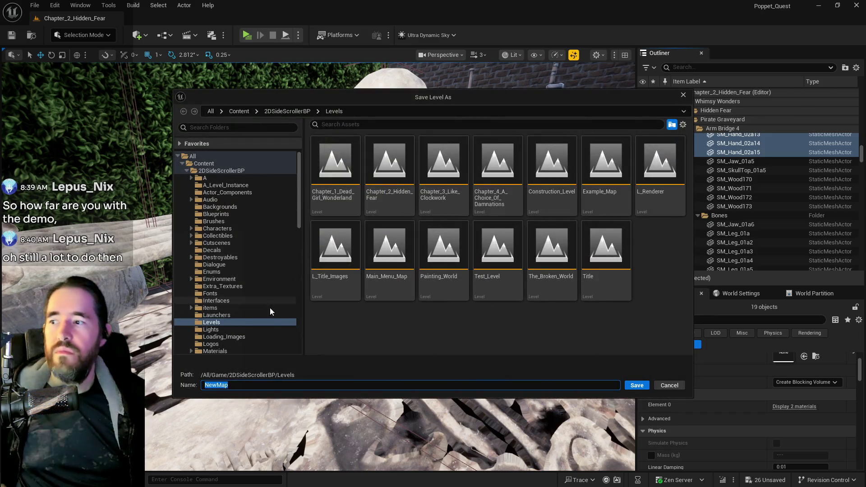
Save the skeleton pieces as level instance L_Bone_Bridge in the A_Level_Instance folder.
{"action": "left_click", "coordinate": [217, 186]}
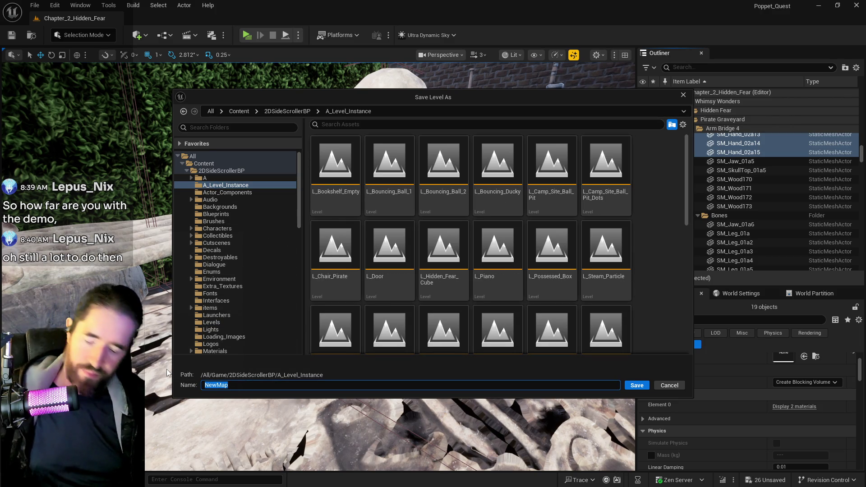
{"action": "type", "text": "L_Bone_Bridge"}
{"action": "left_click", "coordinate": [632, 387]}
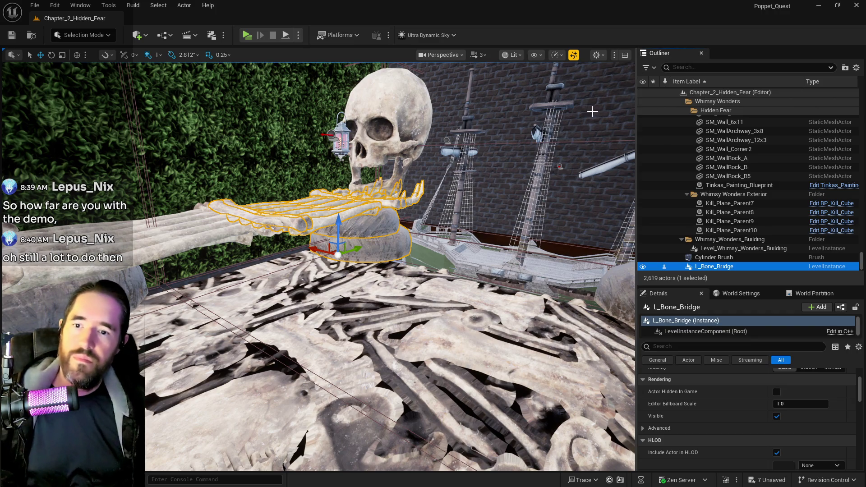
{"action": "left_click_drag", "start_coordinate": [599, 105], "coordinate": [564, 117]}
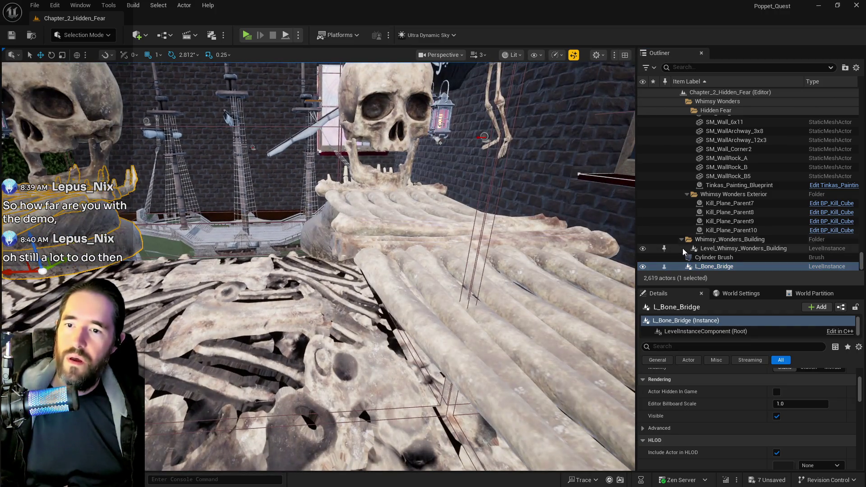
Move L_Bone_Bridge into the Pirate Graveyard folder and undo an accidental rotation.
{"action": "right_click", "coordinate": [699, 267]}
{"action": "mouse_move", "coordinate": [744, 432]}
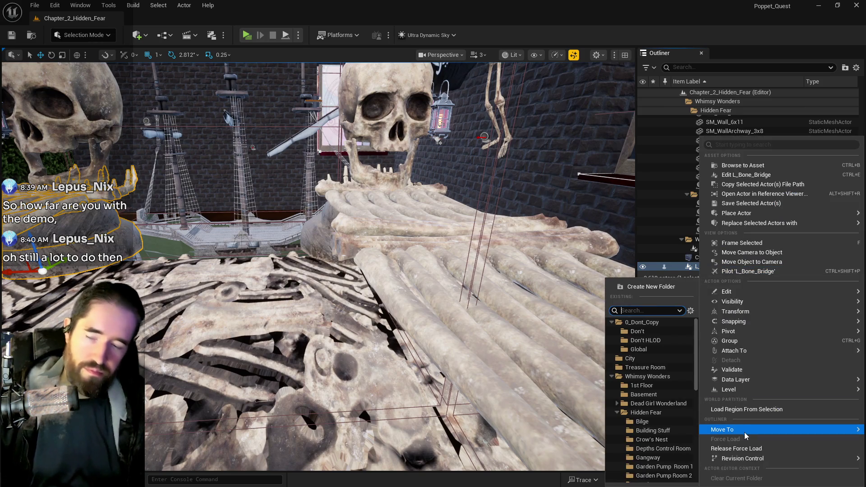
{"action": "type", "text": "pir"}
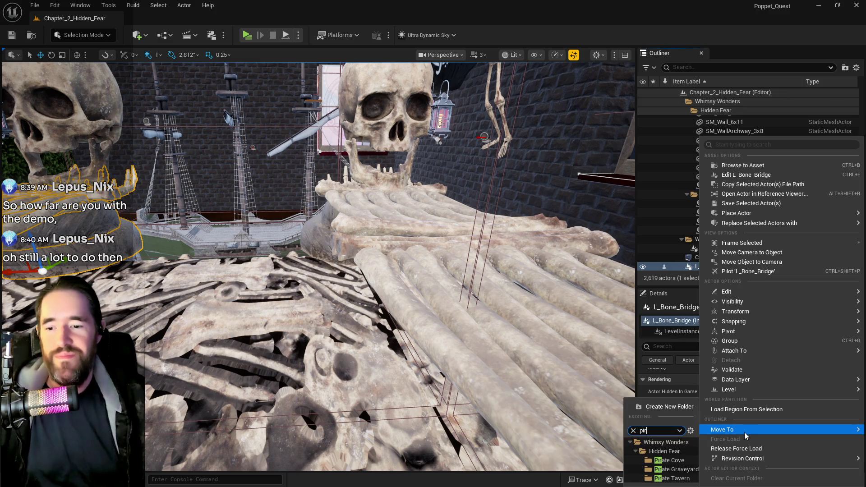
{"action": "left_click", "coordinate": [673, 470]}
{"action": "mouse_move", "coordinate": [404, 347]}
{"action": "left_mouse_down"}
{"action": "mouse_move", "coordinate": [375, 323]}
{"action": "mouse_move", "coordinate": [451, 323]}
{"action": "left_mouse_up"}
{"action": "key", "text": "e"}
{"action": "key", "text": "ctrl+z"}
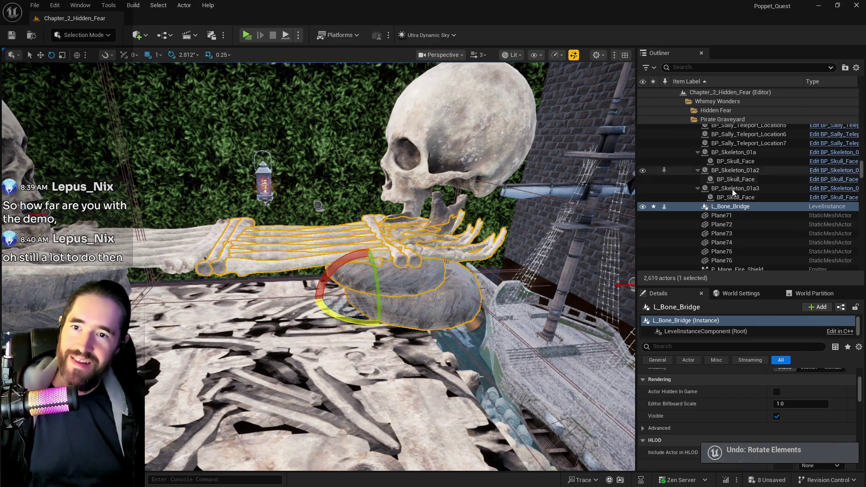
Assign the Chapter 1 HLOD layer to L_Bone_Bridge via the 'hlod' property filter.
{"action": "right_click", "coordinate": [736, 206]}
{"action": "mouse_move", "coordinate": [722, 380]}
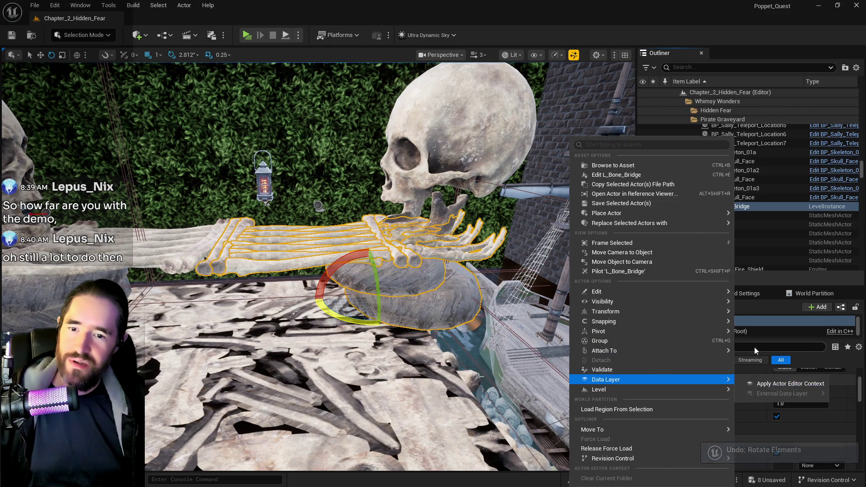
{"action": "left_click", "coordinate": [756, 348]}
{"action": "type", "text": "hlod"}
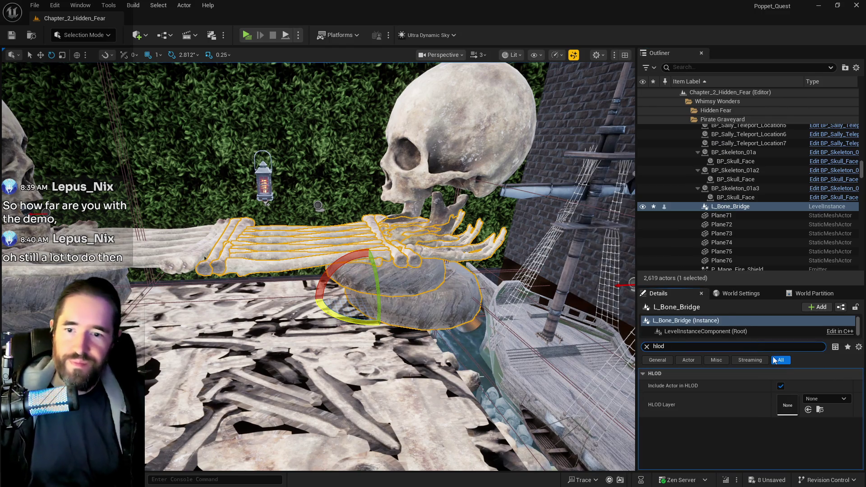
{"action": "left_click", "coordinate": [821, 399]}
{"action": "left_click", "coordinate": [767, 291]}
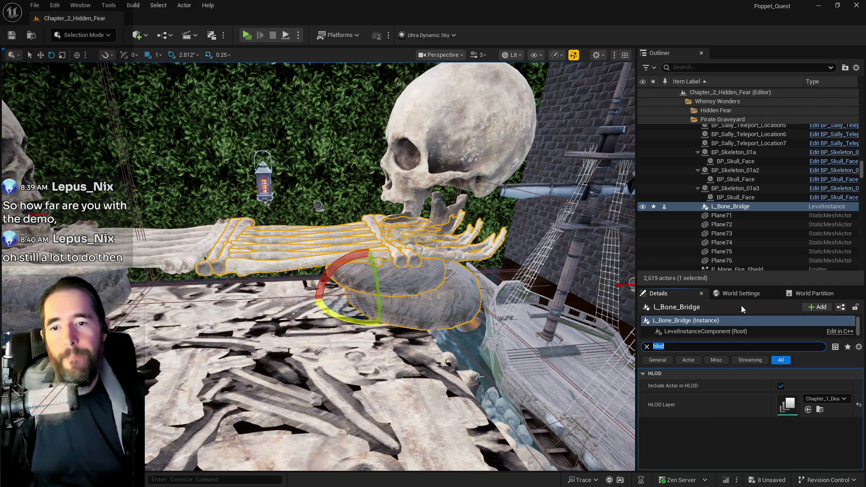
Copy MainPartition from World Settings and paste it as L_Bone_Bridge's Runtime Grid.
{"action": "type", "text": "grid"}
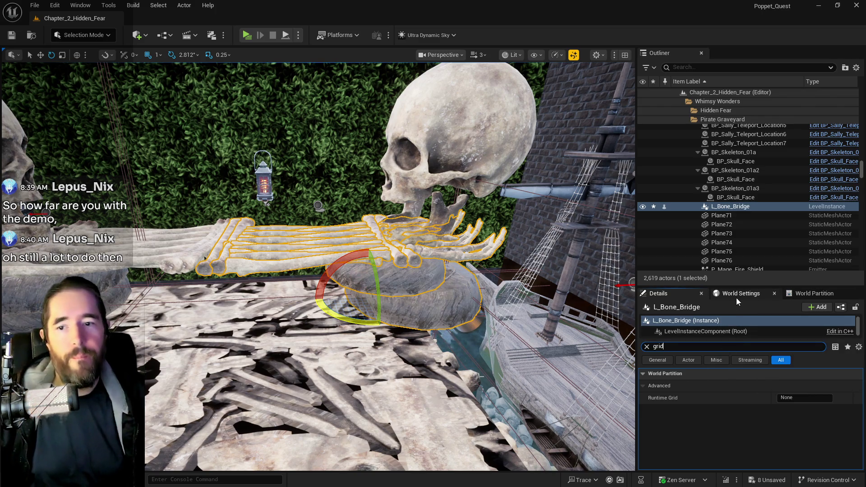
{"action": "left_click", "coordinate": [740, 293]}
{"action": "left_click", "coordinate": [776, 396]}
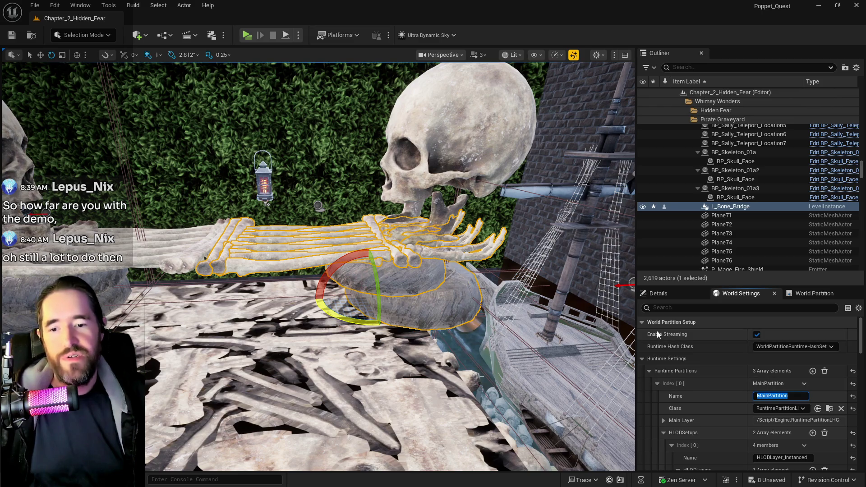
{"action": "left_click", "coordinate": [659, 294]}
{"action": "left_click", "coordinate": [805, 397]}
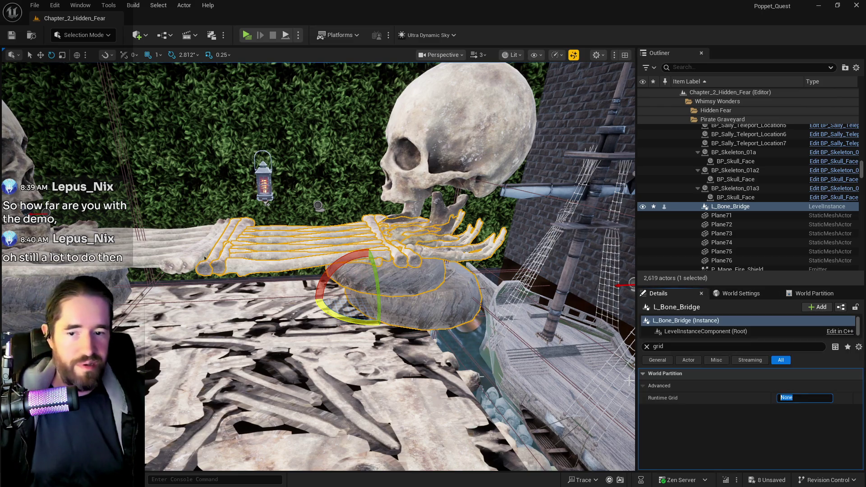
{"action": "type", "text": "MainPartition"}
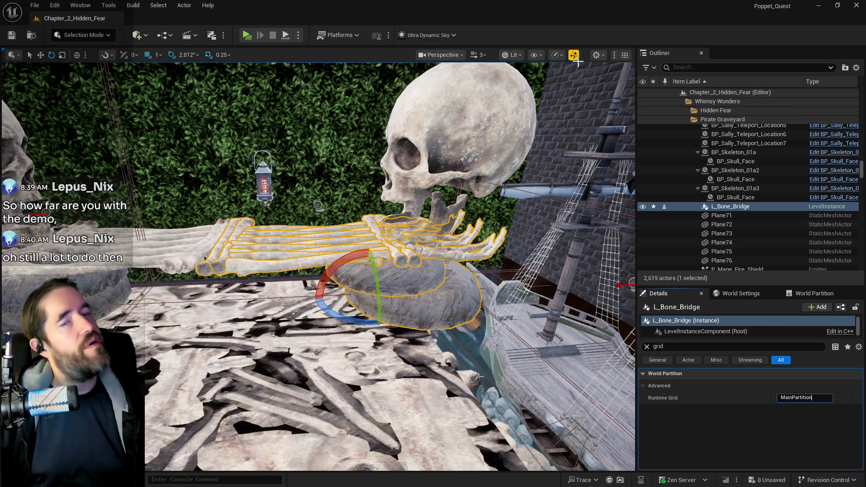
{"action": "left_click", "coordinate": [393, 294]}
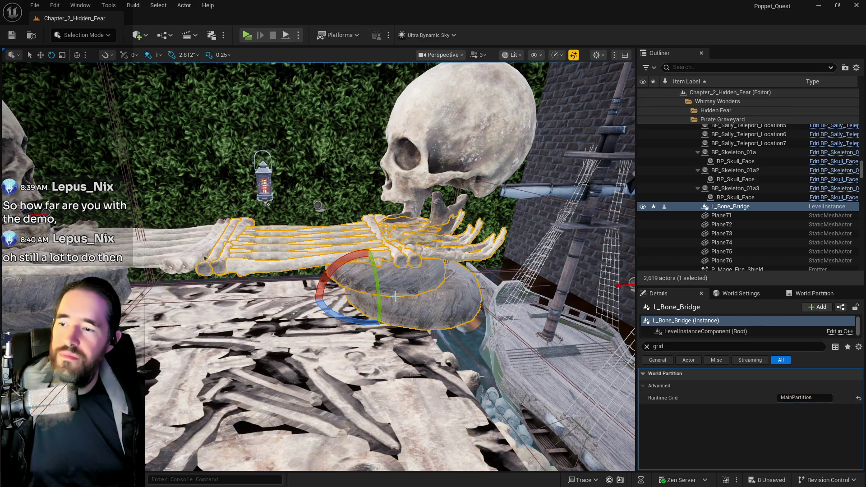
{"action": "key", "text": "r"}
{"action": "key", "text": "w"}
{"action": "left_click_drag", "start_coordinate": [343, 280], "coordinate": [223, 249]}
Delete all Arm Bridge bones except SM_SkullTop_01a2 and SM_Jaw_01a2.
{"action": "left_click", "coordinate": [223, 249]}
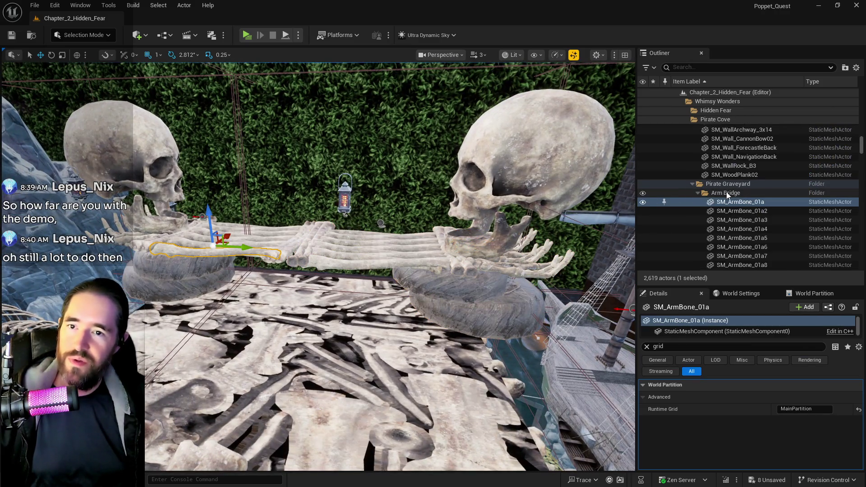
{"action": "left_click", "coordinate": [727, 194]}
{"action": "right_click", "coordinate": [726, 194]}
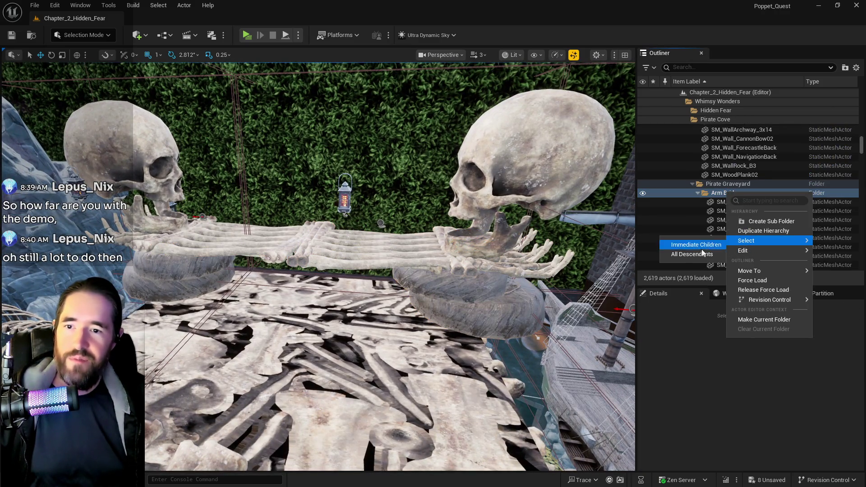
{"action": "left_click", "coordinate": [696, 257]}
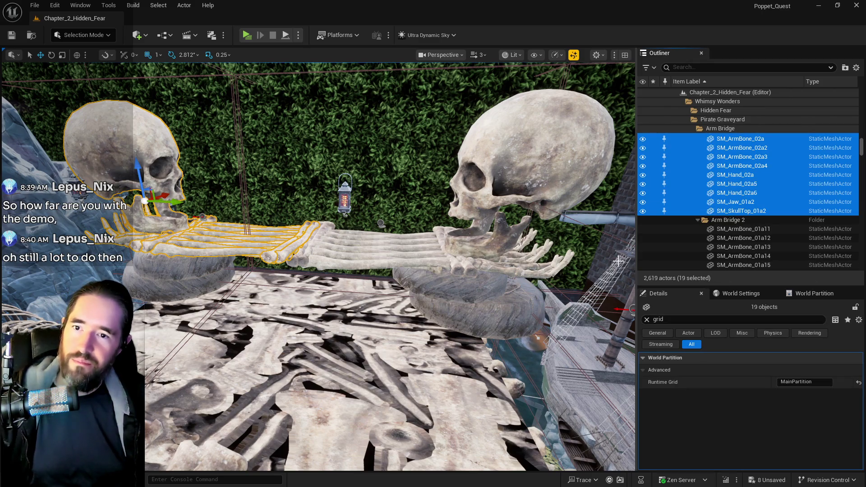
{"action": "key", "text": "f"}
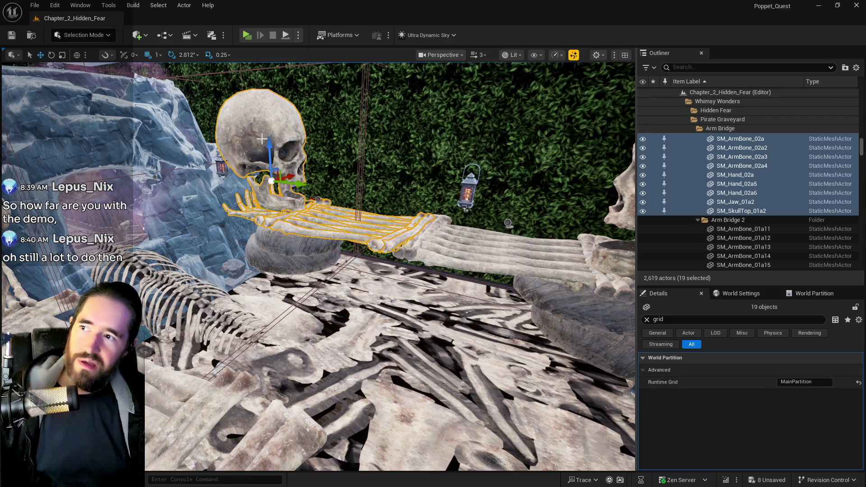
{"action": "left_click", "coordinate": [258, 189], "text": "ctrl"}
{"action": "left_click", "coordinate": [260, 192], "text": "ctrl"}
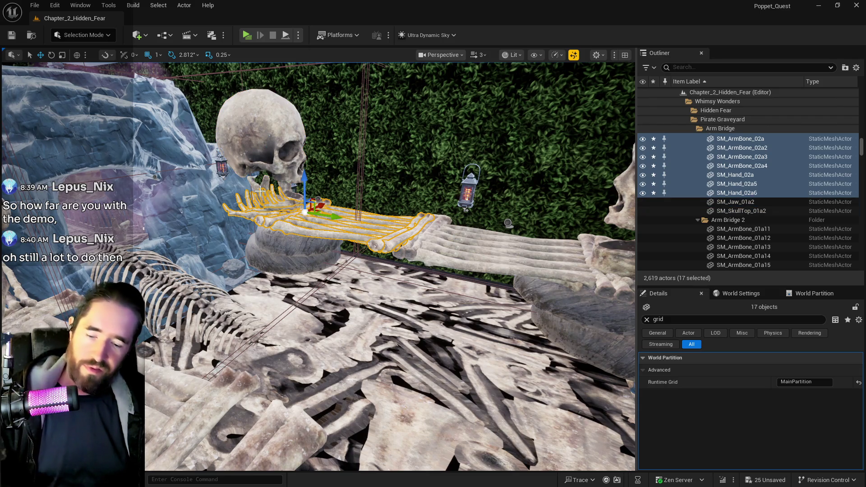
{"action": "key", "text": "Delete"}
Duplicate L_Bone_Bridge and slide the copy, L_Bone_Bridge2, onto the next skeleton.
{"action": "left_click", "coordinate": [292, 251]}
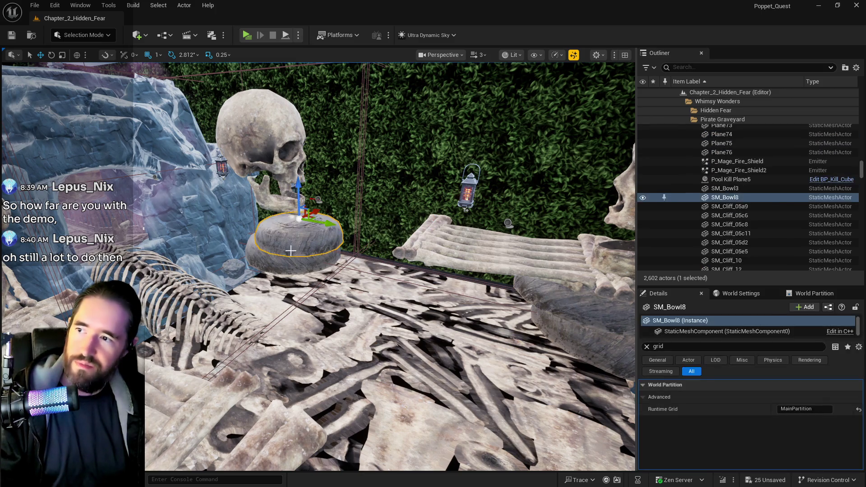
{"action": "left_click", "coordinate": [289, 253], "text": "ctrl"}
{"action": "left_click", "coordinate": [291, 251]}
{"action": "key", "text": "f"}
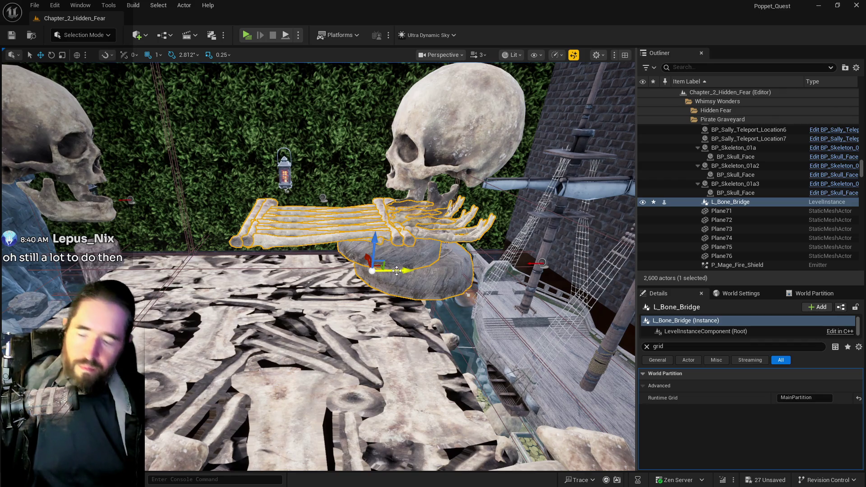
{"action": "mouse_move", "coordinate": [397, 271]}
{"action": "left_mouse_down"}
{"action": "mouse_move", "coordinate": [181, 285]}
{"action": "mouse_move", "coordinate": [284, 293]}
{"action": "mouse_move", "coordinate": [316, 253]}
{"action": "mouse_move", "coordinate": [343, 280]}
{"action": "left_mouse_up"}
{"action": "key", "text": "e"}
{"action": "key", "text": "w"}
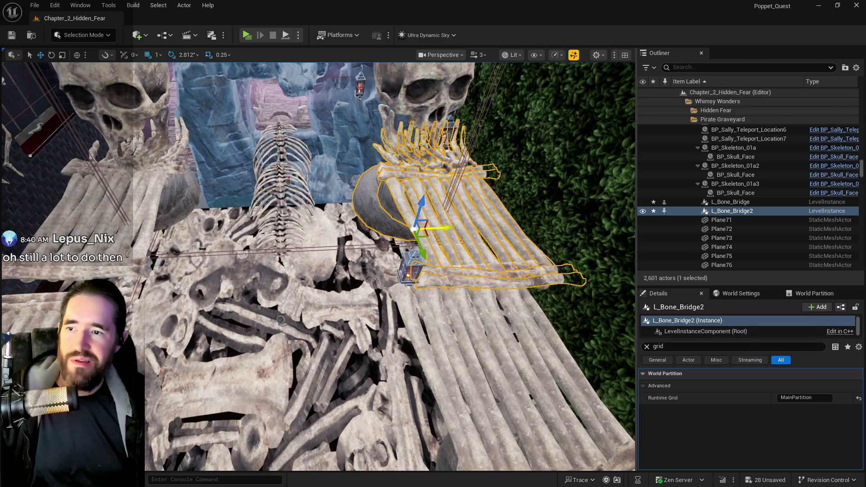
{"action": "mouse_move", "coordinate": [441, 227]}
{"action": "left_mouse_down"}
{"action": "mouse_move", "coordinate": [417, 246]}
{"action": "mouse_move", "coordinate": [394, 238]}
{"action": "left_mouse_up"}
{"action": "mouse_move", "coordinate": [343, 330]}
{"action": "left_mouse_down"}
{"action": "mouse_move", "coordinate": [314, 331]}
{"action": "mouse_move", "coordinate": [355, 318]}
{"action": "mouse_move", "coordinate": [280, 325]}
{"action": "mouse_move", "coordinate": [276, 361]}
{"action": "mouse_move", "coordinate": [357, 282]}
{"action": "left_mouse_up"}
Delete Arm Bridge 2's bones, keeping SM_Hand_02a8 and SM_Jaw_01a3.
{"action": "left_click", "coordinate": [360, 280]}
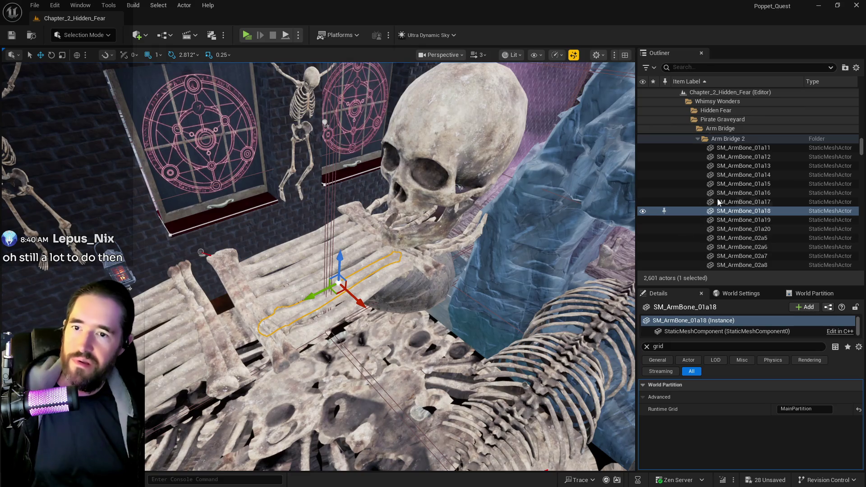
{"action": "left_click", "coordinate": [726, 139]}
{"action": "right_click", "coordinate": [729, 140]}
{"action": "mouse_move", "coordinate": [751, 191]}
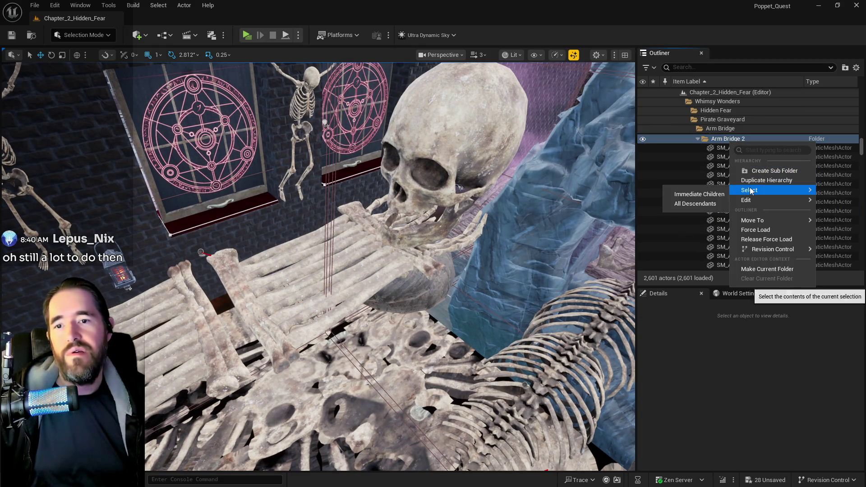
{"action": "left_click", "coordinate": [696, 203]}
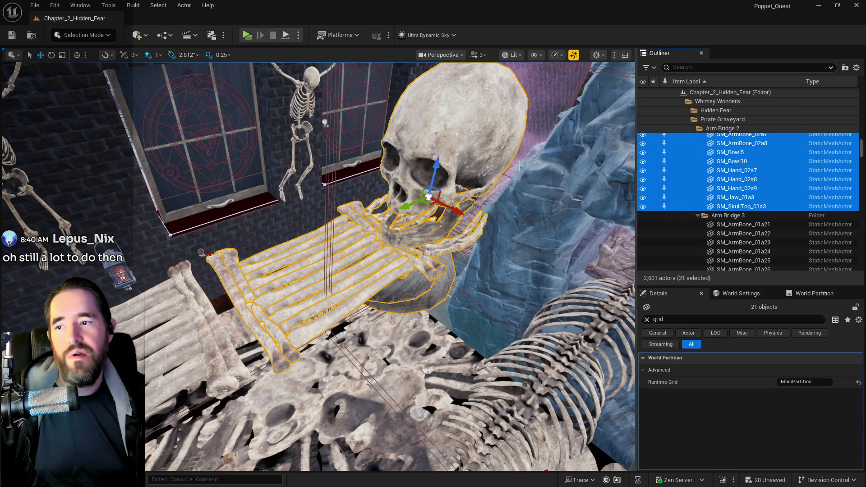
{"action": "left_click", "coordinate": [441, 218], "text": "ctrl"}
{"action": "left_click", "coordinate": [447, 223], "text": "ctrl"}
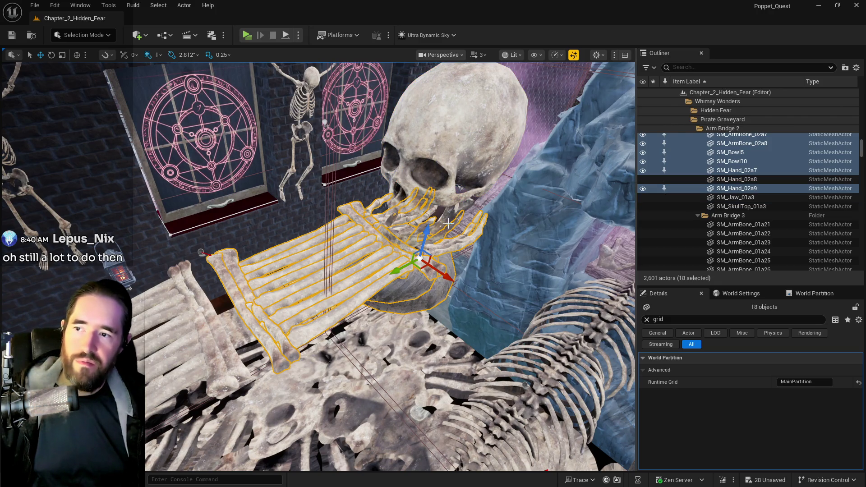
{"action": "key", "text": "f"}
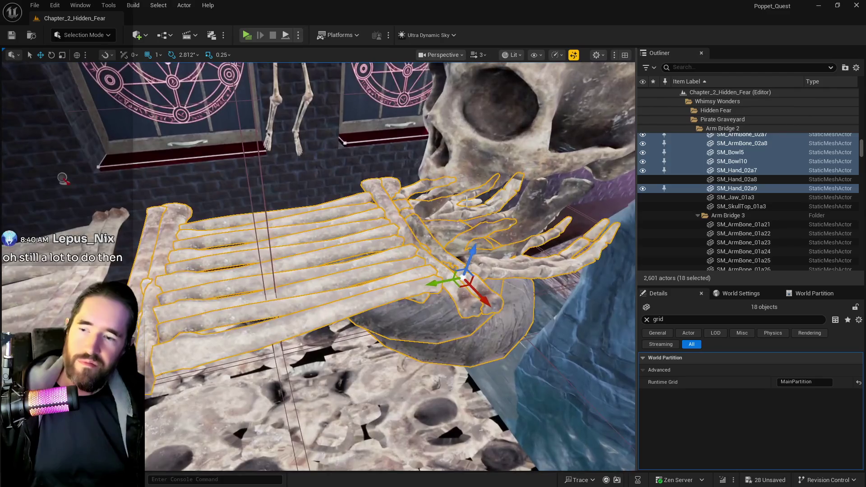
{"action": "key", "text": "Delete"}
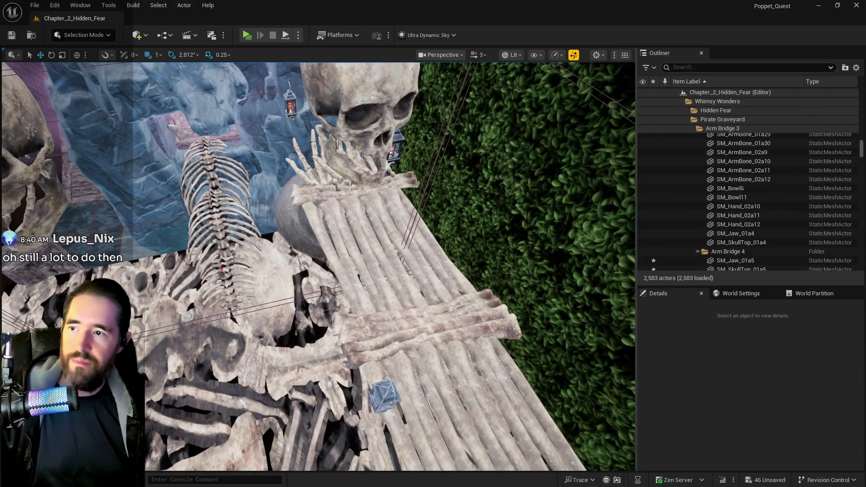
Duplicate L_Bone_Bridge2 and move the copy, L_Bone_Bridge3, to the next skeleton.
{"action": "left_click", "coordinate": [350, 185]}
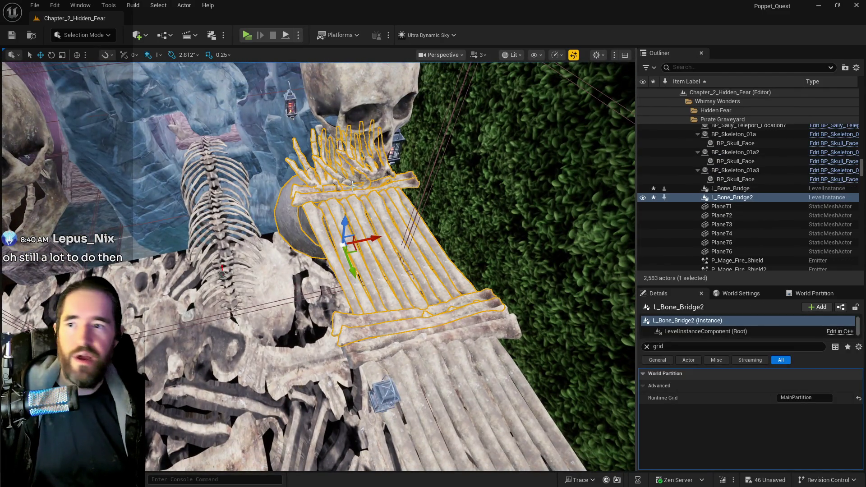
{"action": "mouse_move", "coordinate": [369, 244]}
{"action": "left_mouse_down"}
{"action": "mouse_move", "coordinate": [318, 269]}
{"action": "mouse_move", "coordinate": [216, 270]}
{"action": "mouse_move", "coordinate": [235, 253]}
{"action": "left_mouse_up"}
{"action": "left_click", "coordinate": [271, 228]}
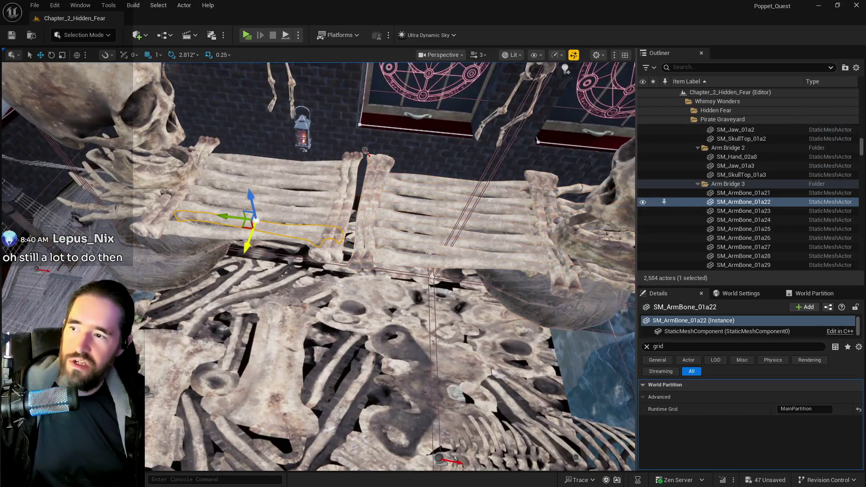
Delete the Arm Bridge 3 bones, keeping only SM_Jaw_01a4.
{"action": "right_click", "coordinate": [725, 184]}
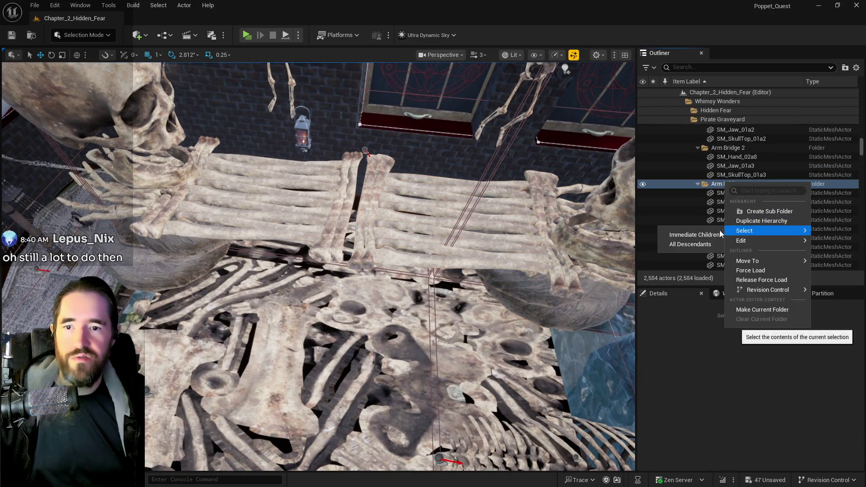
{"action": "left_click", "coordinate": [690, 246]}
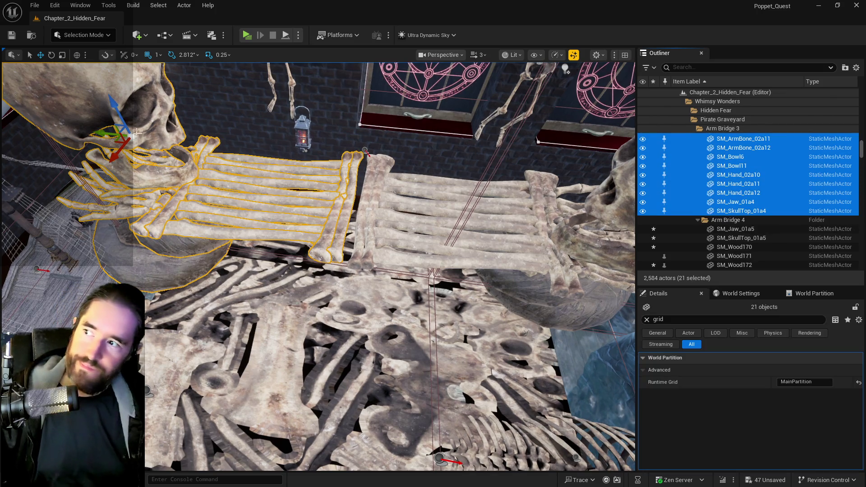
{"action": "left_click", "coordinate": [147, 117], "text": "ctrl"}
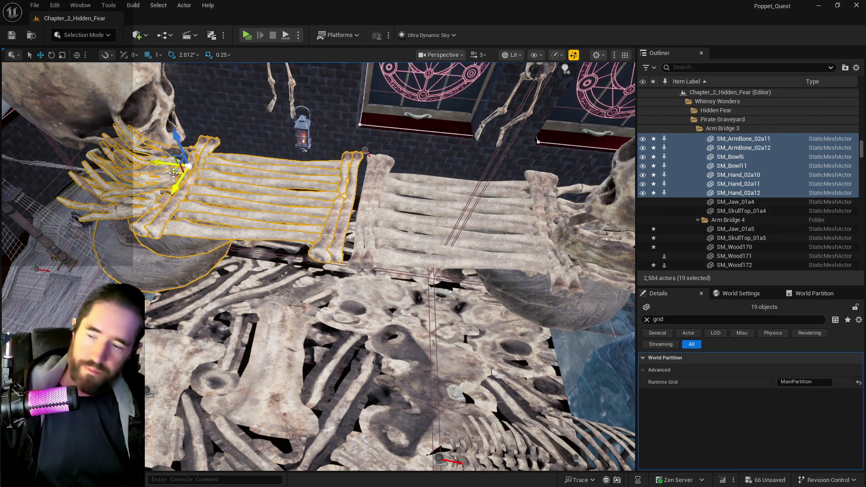
{"action": "key", "text": "Delete"}
Duplicate L_Bone_Bridge3 as L_Bone_Bridge4 and rotate it about 172 degrees.
{"action": "left_click", "coordinate": [451, 203]}
{"action": "key", "text": "f"}
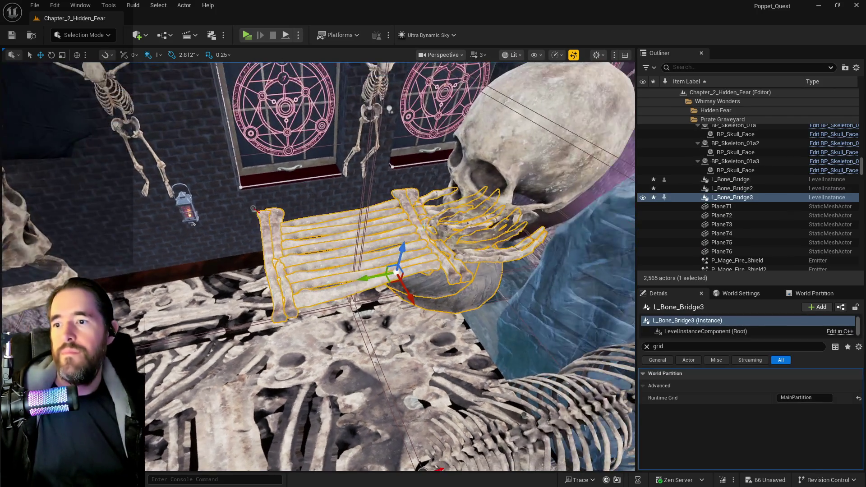
{"action": "key", "text": "ctrl+d"}
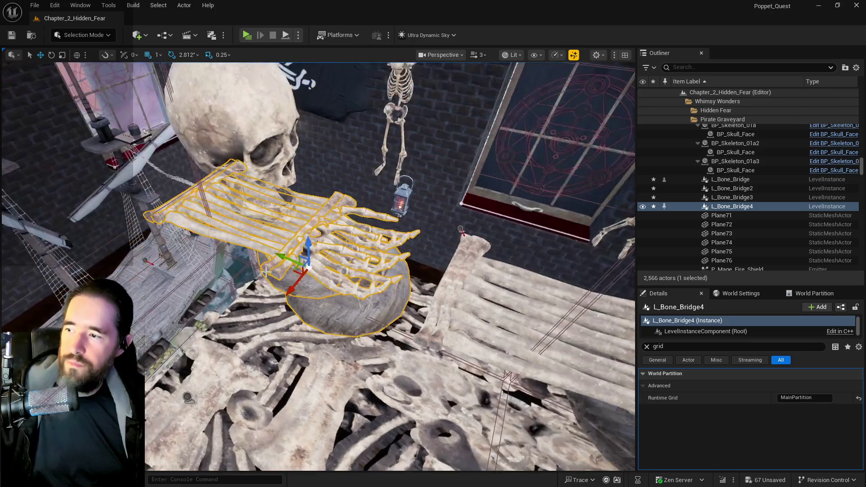
{"action": "key", "text": "e"}
{"action": "mouse_move", "coordinate": [266, 272]}
{"action": "left_mouse_down"}
{"action": "mouse_move", "coordinate": [285, 307]}
{"action": "mouse_move", "coordinate": [287, 296]}
{"action": "mouse_move", "coordinate": [284, 302]}
{"action": "mouse_move", "coordinate": [270, 270]}
{"action": "mouse_move", "coordinate": [207, 267]}
{"action": "mouse_move", "coordinate": [300, 274]}
{"action": "left_mouse_up"}
{"action": "key", "text": "w"}
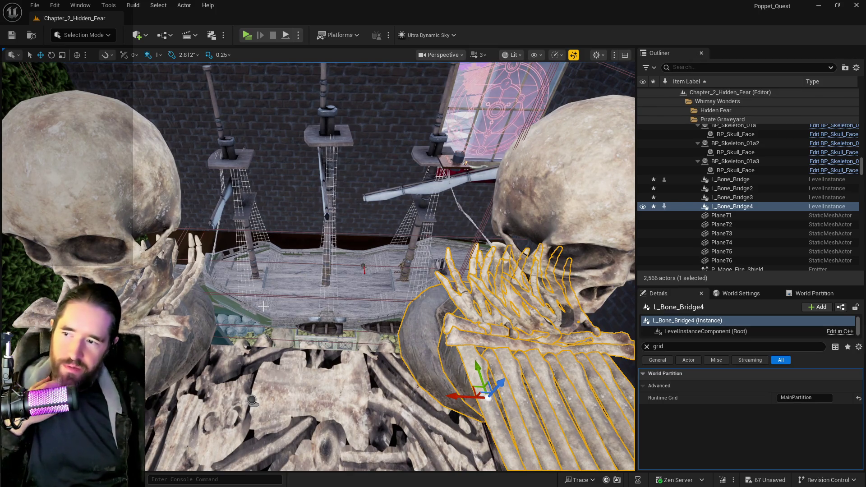
Check L_Bone_Bridge4, clear the 'grid' Details filter, then select and frame L_Bone_Bridge through L_Bone_Bridge4.
{"action": "left_click", "coordinate": [331, 330]}
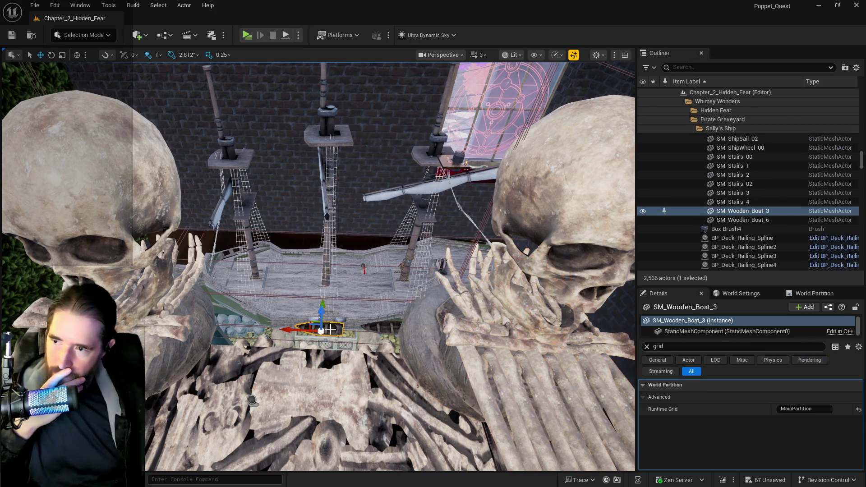
{"action": "left_click_drag", "start_coordinate": [252, 400], "coordinate": [256, 343]}
{"action": "mouse_move", "coordinate": [393, 212]}
{"action": "left_mouse_down"}
{"action": "mouse_move", "coordinate": [390, 226]}
{"action": "mouse_move", "coordinate": [366, 232]}
{"action": "mouse_move", "coordinate": [392, 226]}
{"action": "mouse_move", "coordinate": [517, 320]}
{"action": "mouse_move", "coordinate": [392, 152]}
{"action": "left_mouse_up"}
{"action": "left_click", "coordinate": [392, 212]}
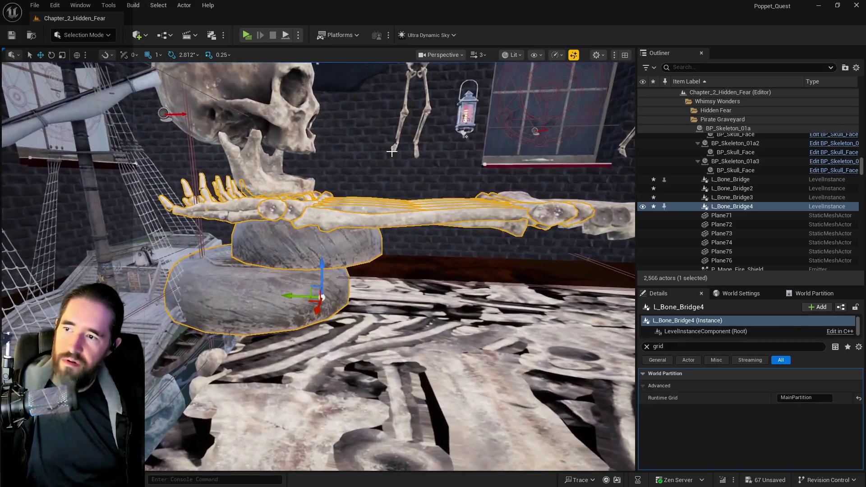
{"action": "left_click", "coordinate": [647, 347]}
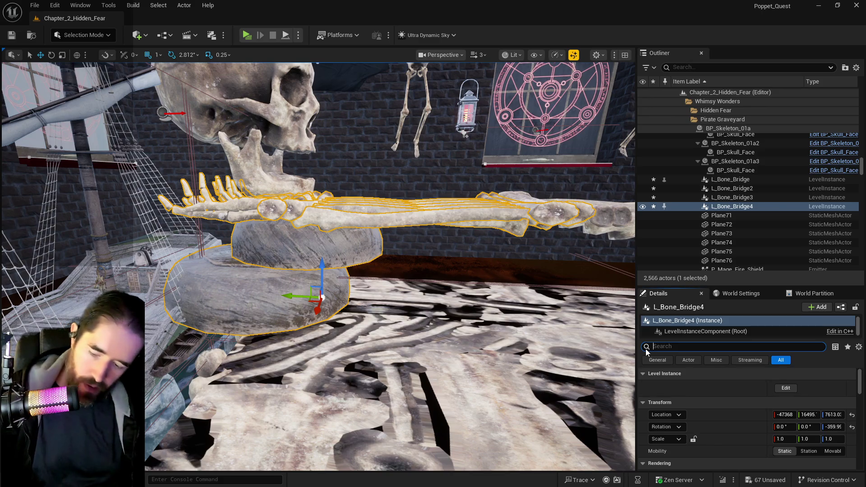
{"action": "left_click", "coordinate": [730, 180], "text": "shift"}
{"action": "key", "text": "f"}
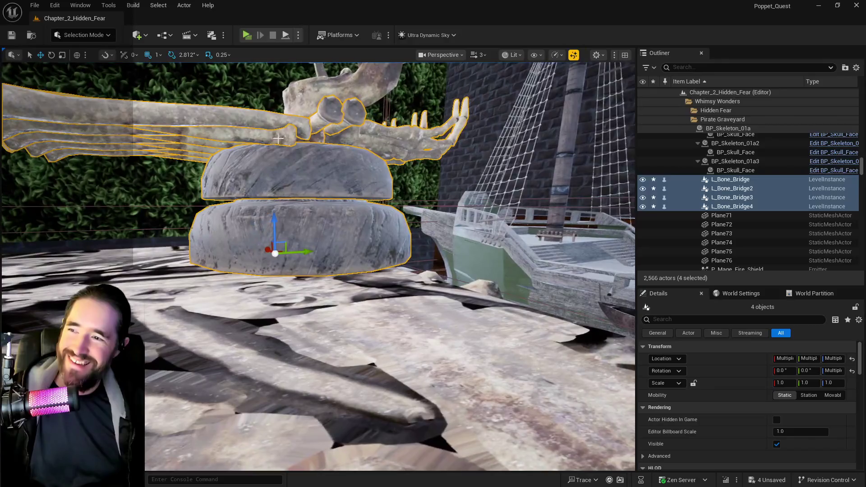
{"action": "left_click", "coordinate": [294, 231]}
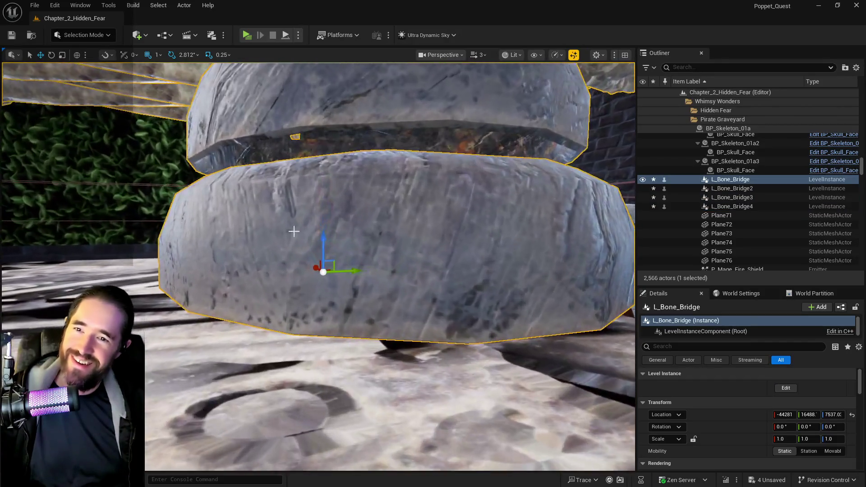
Edit L_Bone_Bridge's contents and raise SM_Bowl7 slightly along Z.
{"action": "left_click", "coordinate": [786, 387]}
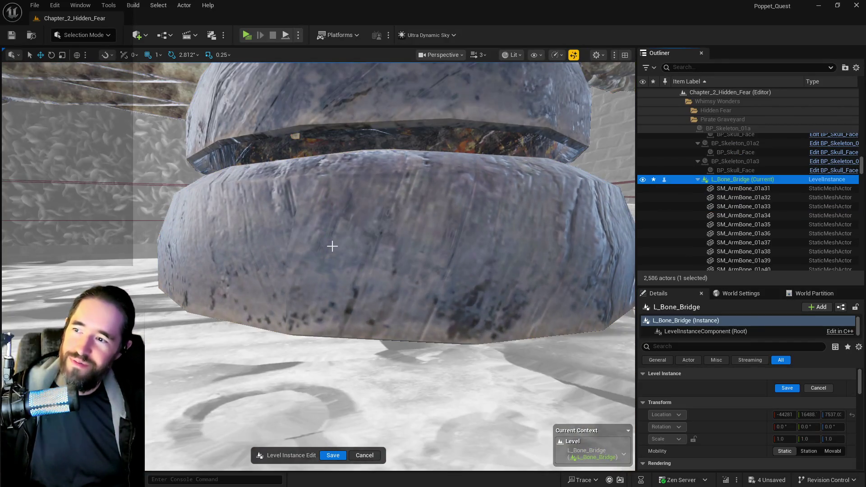
{"action": "left_click", "coordinate": [330, 245]}
{"action": "left_click_drag", "start_coordinate": [377, 144], "coordinate": [377, 127]}
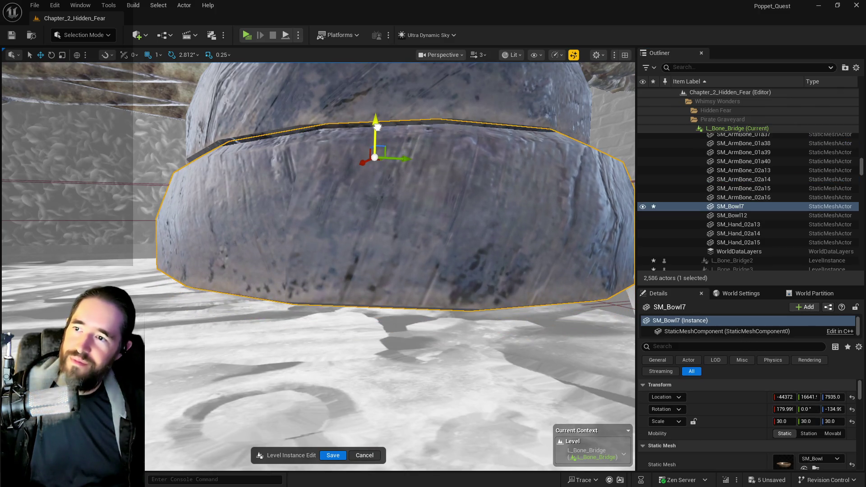
{"action": "scroll", "coordinate": [377, 127], "scroll_direction": "down", "scroll_amount": 5}
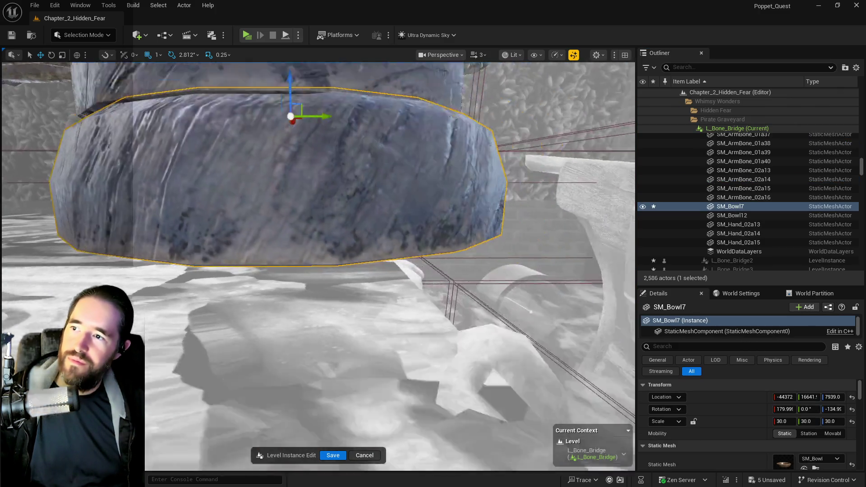
{"action": "left_click_drag", "start_coordinate": [426, 179], "coordinate": [460, 185]}
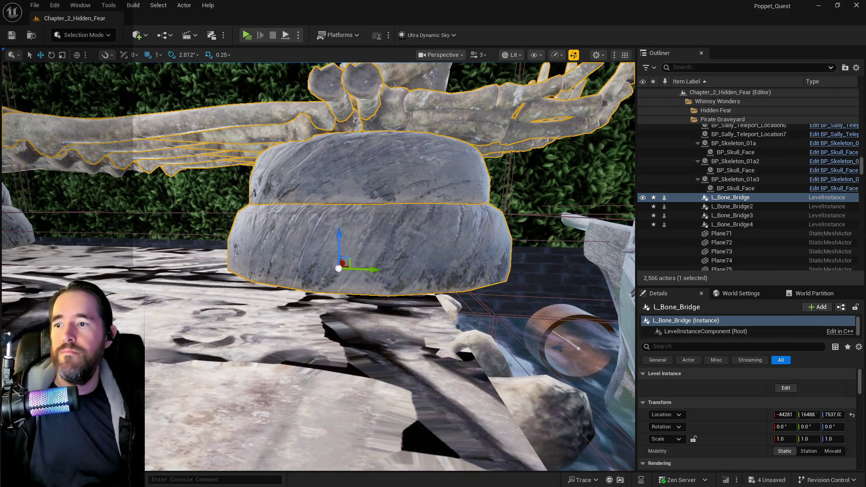
{"action": "left_click_drag", "start_coordinate": [356, 412], "coordinate": [355, 412]}
{"action": "left_click", "coordinate": [218, 226], "text": "ctrl"}
{"action": "mouse_move", "coordinate": [218, 226]}
{"action": "left_mouse_down"}
{"action": "mouse_move", "coordinate": [257, 233]}
{"action": "mouse_move", "coordinate": [364, 201]}
{"action": "mouse_move", "coordinate": [343, 217]}
{"action": "mouse_move", "coordinate": [356, 226]}
{"action": "mouse_move", "coordinate": [367, 206]}
{"action": "left_mouse_up"}
{"action": "left_click", "coordinate": [312, 223], "text": "ctrl"}
{"action": "left_click", "coordinate": [363, 202], "text": "ctrl"}
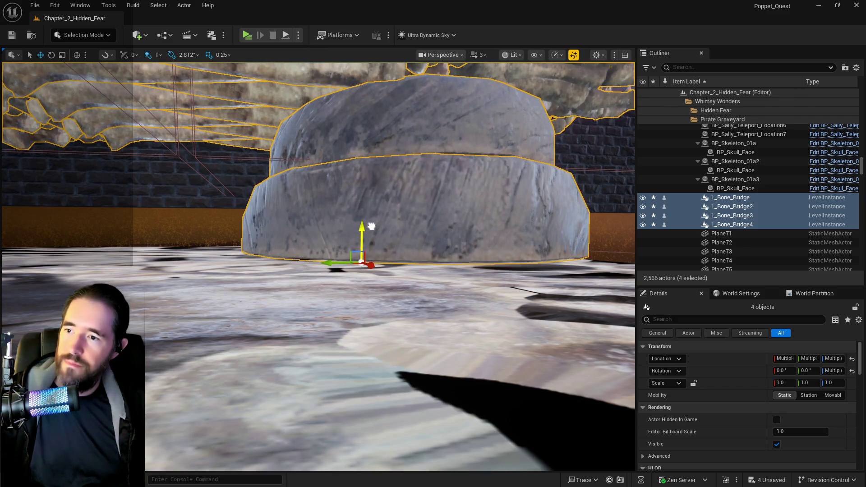
{"action": "mouse_move", "coordinate": [372, 228]}
{"action": "left_mouse_down"}
{"action": "mouse_move", "coordinate": [372, 252]}
{"action": "mouse_move", "coordinate": [356, 226]}
{"action": "left_mouse_up"}
{"action": "key", "text": "f"}
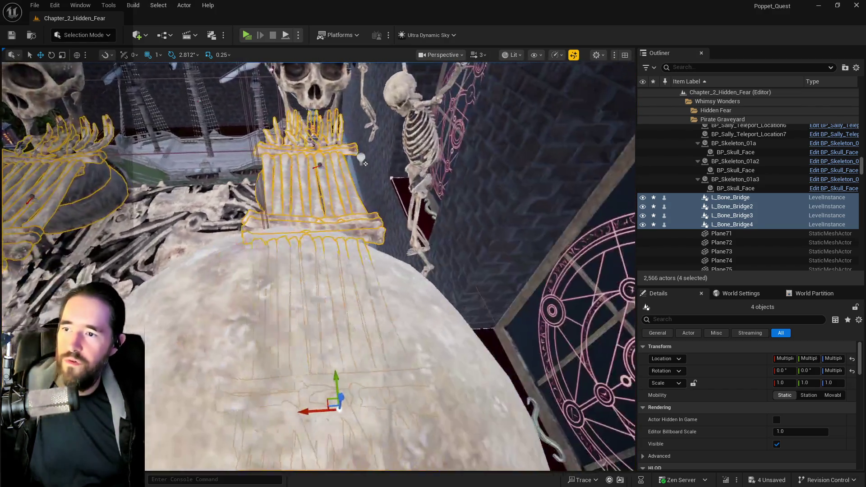
{"action": "left_click_drag", "start_coordinate": [362, 161], "coordinate": [215, 158]}
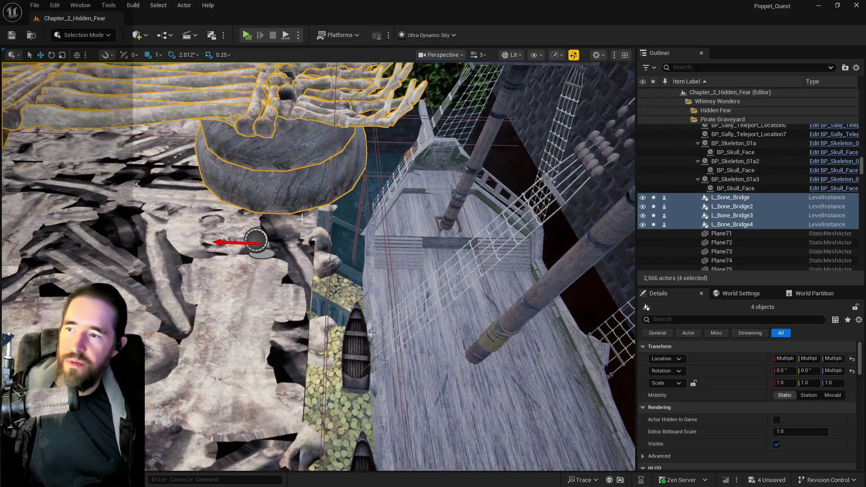
{"action": "key", "text": "q"}
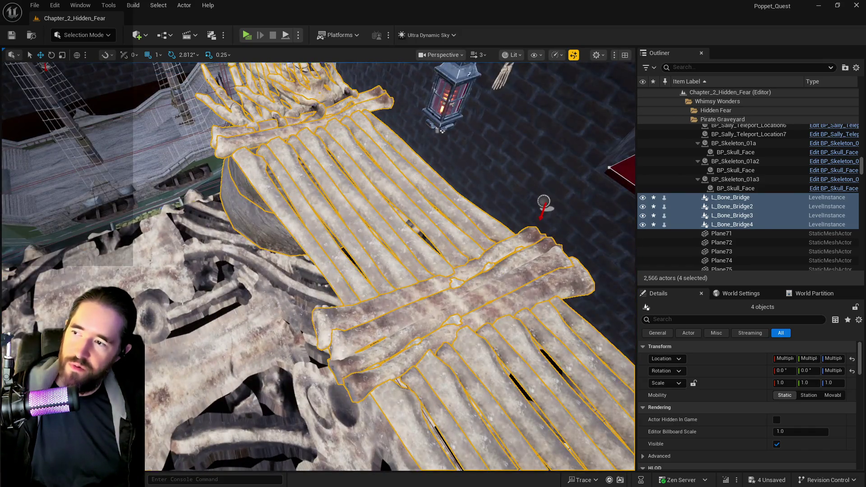
{"action": "left_click", "coordinate": [298, 190]}
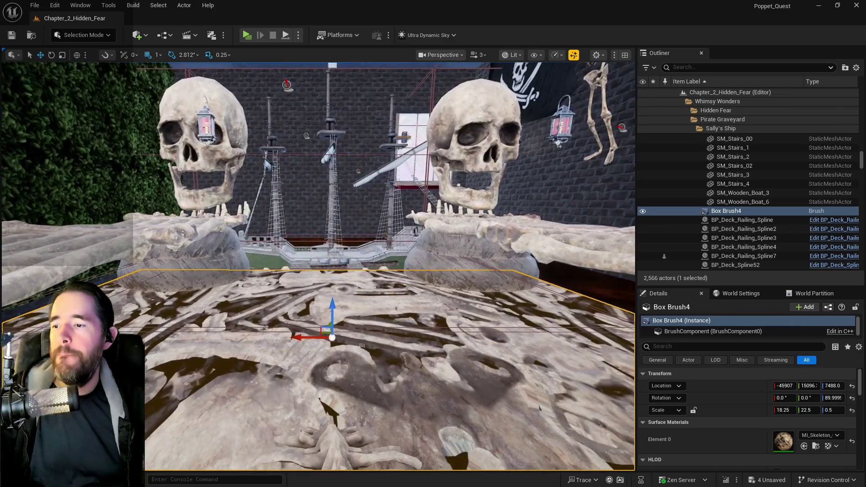
Slide SM_Pirate_Flag_3 toward the ship and rotate it to face forward over the centre mast.
{"action": "key", "text": "s"}
{"action": "key", "text": "w"}
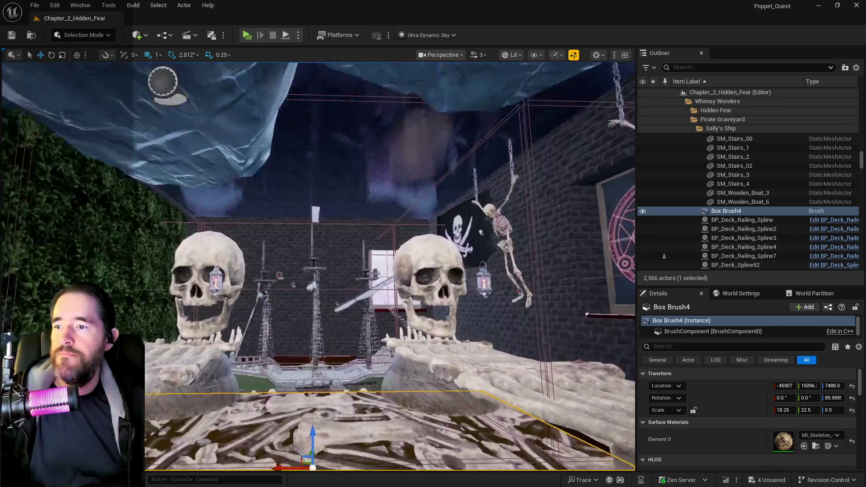
{"action": "left_click_drag", "start_coordinate": [427, 272], "coordinate": [423, 241]}
{"action": "mouse_move", "coordinate": [373, 222]}
{"action": "left_mouse_down"}
{"action": "mouse_move", "coordinate": [420, 199]}
{"action": "mouse_move", "coordinate": [377, 228]}
{"action": "mouse_move", "coordinate": [390, 223]}
{"action": "left_mouse_up"}
{"action": "left_click", "coordinate": [476, 131]}
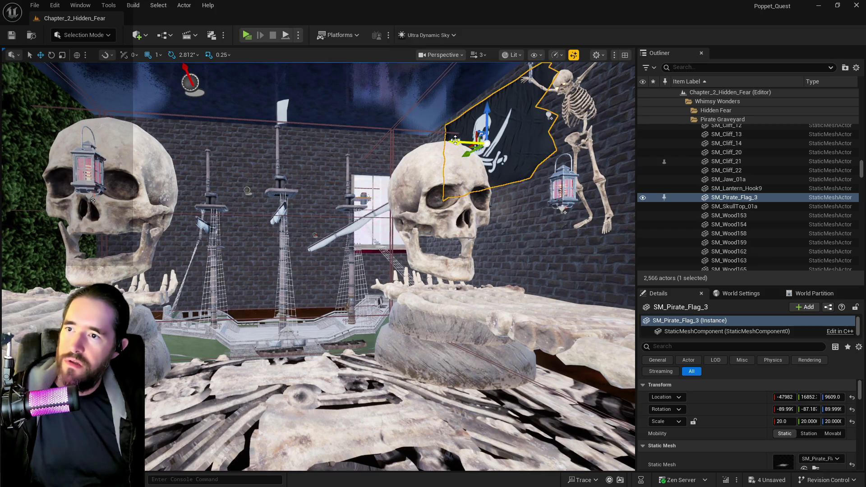
{"action": "left_click_drag", "start_coordinate": [455, 140], "coordinate": [316, 139]}
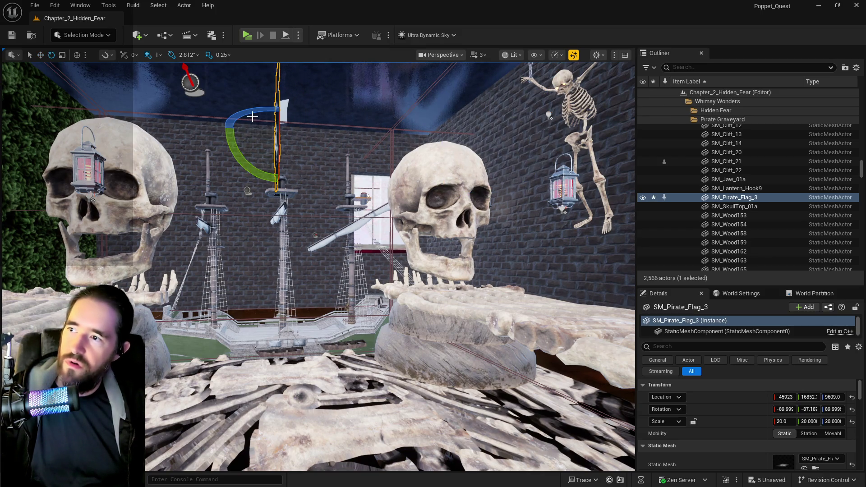
{"action": "left_click_drag", "start_coordinate": [251, 113], "coordinate": [283, 109]}
{"action": "key", "text": "w"}
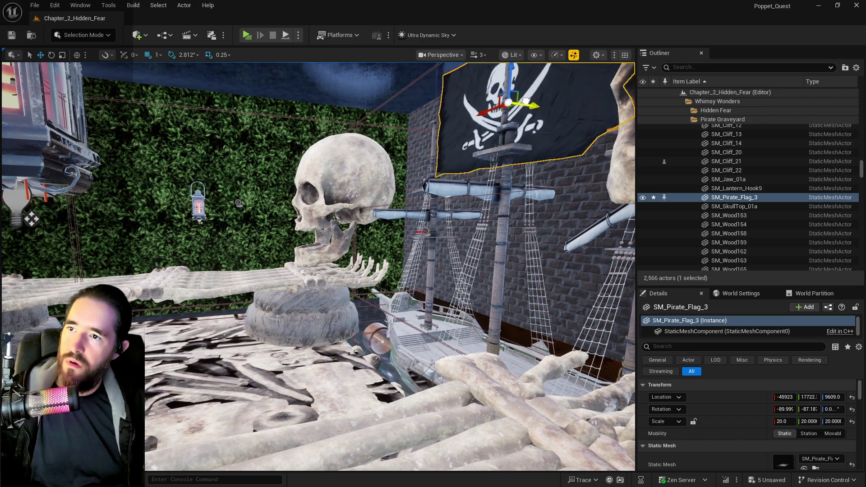
{"action": "key", "text": "f"}
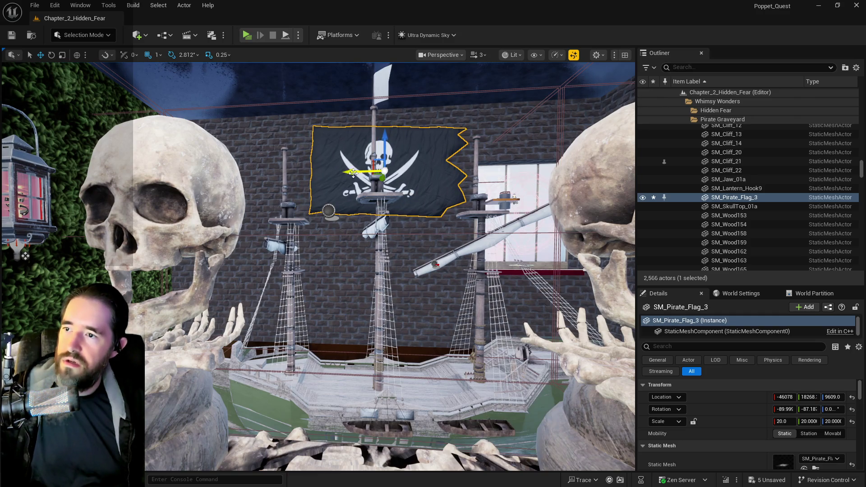
Fly the view to the cliffs and select the rope above the wooden boat.
{"action": "left_click_drag", "start_coordinate": [389, 133], "coordinate": [370, 266]}
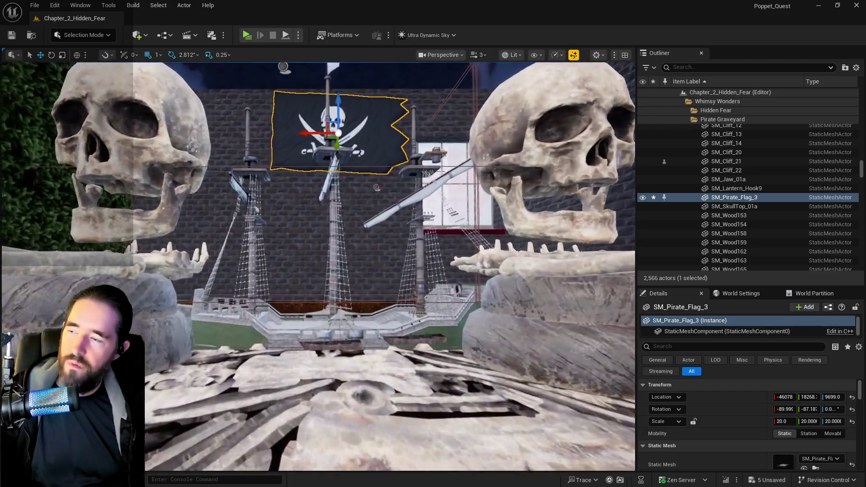
{"action": "scroll", "coordinate": [376, 189], "scroll_direction": "up", "scroll_amount": 3}
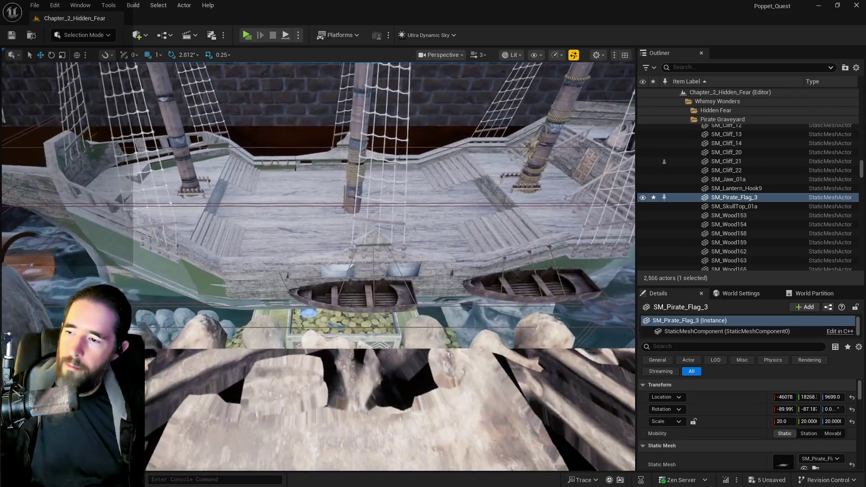
{"action": "left_click", "coordinate": [350, 284]}
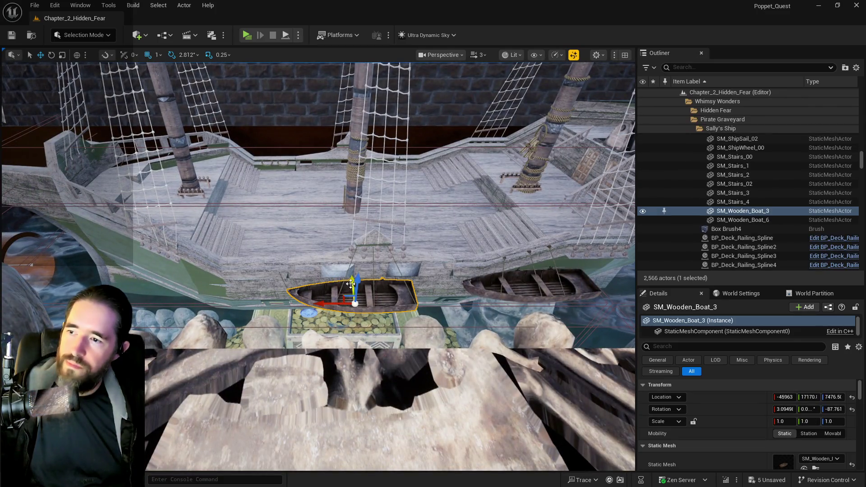
{"action": "left_click", "coordinate": [374, 267]}
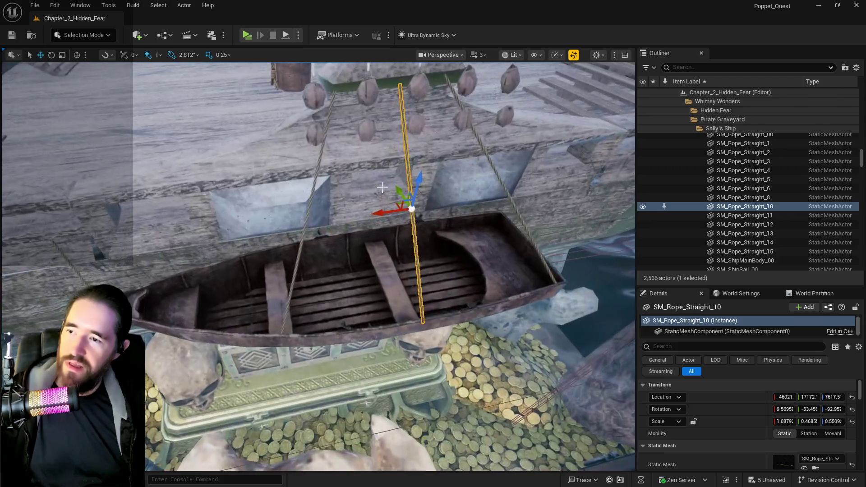
Save all unsaved changes with Ctrl+S.
{"action": "left_click", "coordinate": [419, 84]}
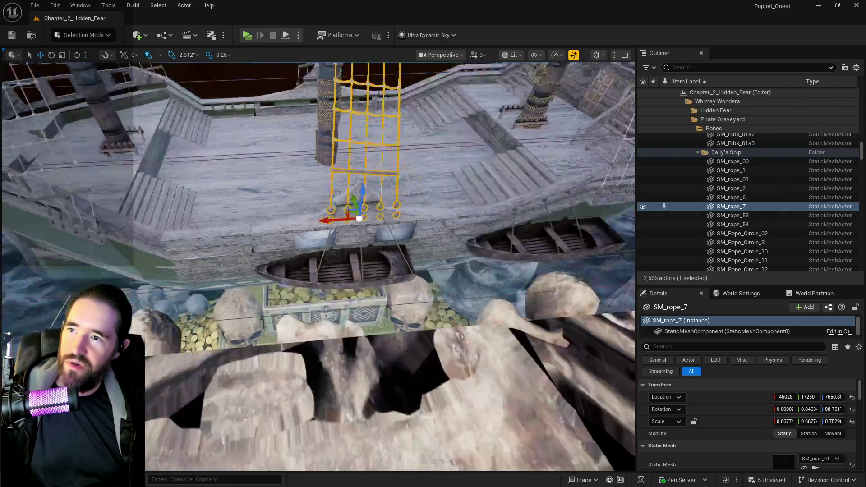
{"action": "key", "text": "ctrl+s"}
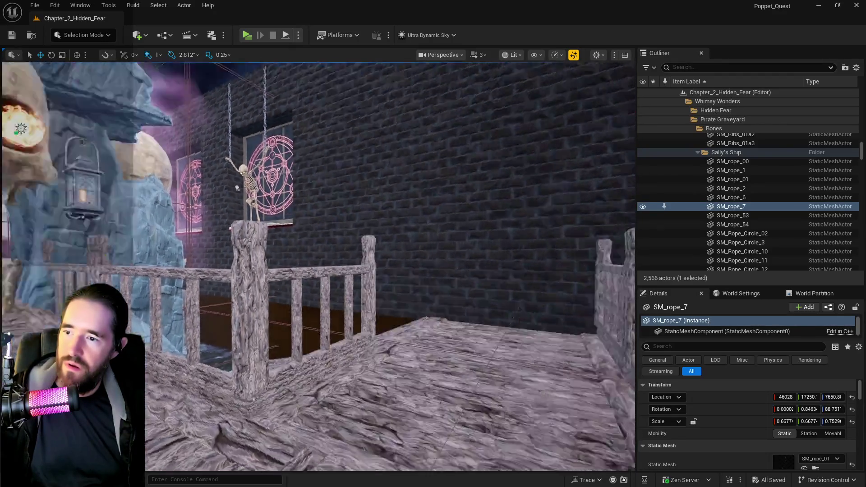
{"action": "key", "text": "f"}
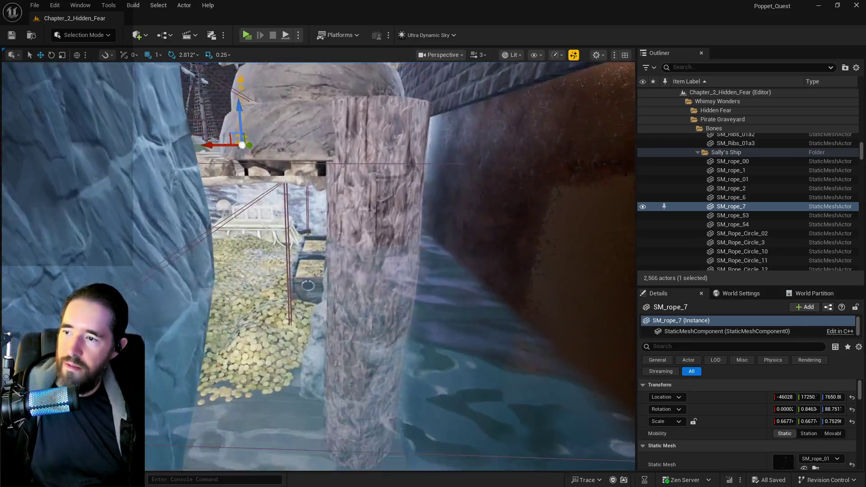
Delete the SM_WallArchway_3x6 stone and the small SM_WallRock_B rock.
{"action": "left_click", "coordinate": [350, 215]}
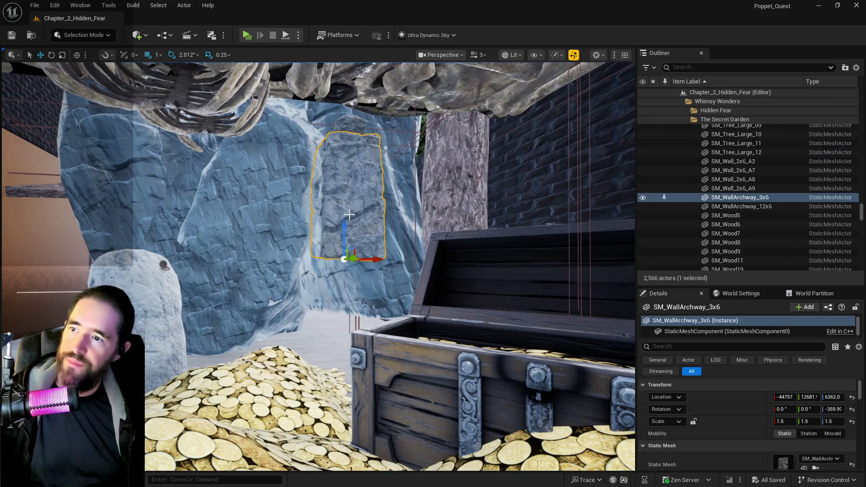
{"action": "left_click_drag", "start_coordinate": [357, 221], "coordinate": [357, 303]}
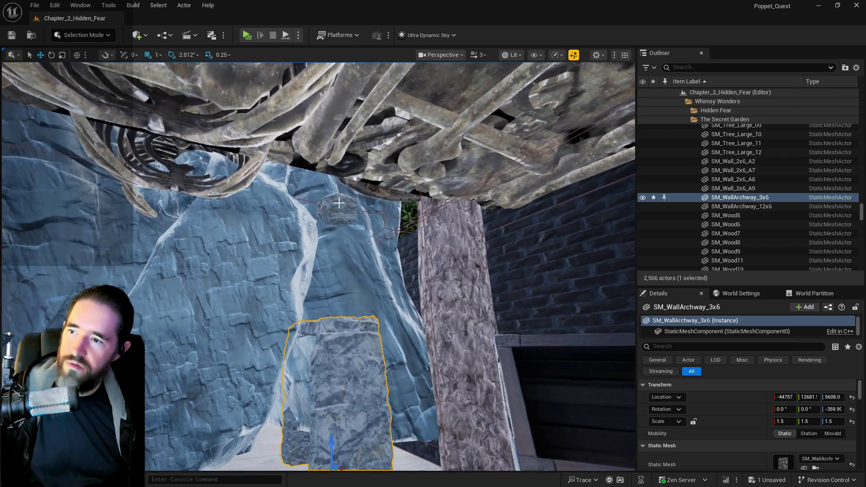
{"action": "left_click", "coordinate": [339, 203], "text": "ctrl"}
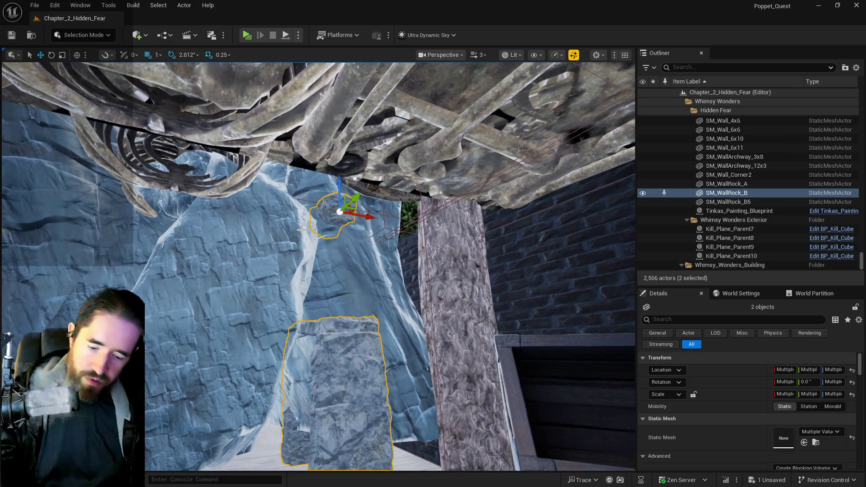
{"action": "key", "text": "Delete"}
Select and frame SM_Cliff_20, then drop it to the floor with End.
{"action": "left_click", "coordinate": [299, 258]}
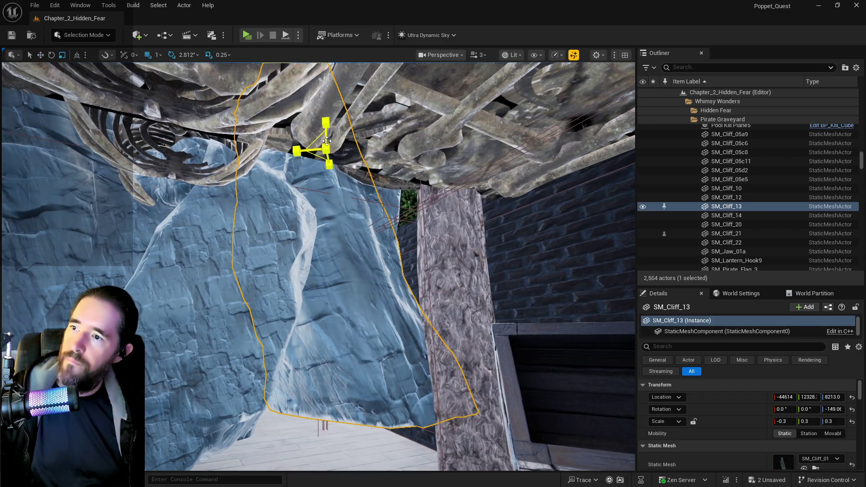
{"action": "mouse_move", "coordinate": [323, 130]}
{"action": "left_mouse_down"}
{"action": "mouse_move", "coordinate": [331, 310]}
{"action": "mouse_move", "coordinate": [295, 357]}
{"action": "mouse_move", "coordinate": [308, 316]}
{"action": "mouse_move", "coordinate": [308, 384]}
{"action": "left_mouse_up"}
{"action": "left_click", "coordinate": [296, 358]}
{"action": "left_click_drag", "start_coordinate": [290, 319], "coordinate": [289, 319]}
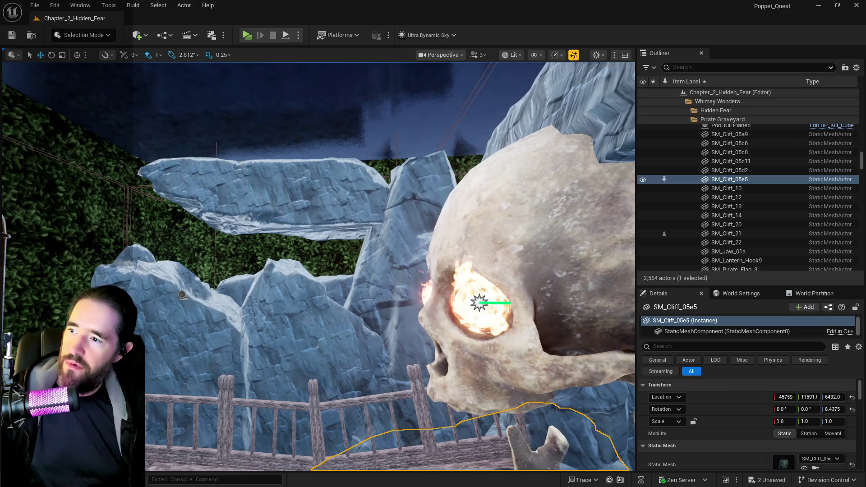
{"action": "double_click", "coordinate": [727, 225]}
{"action": "key", "text": "End"}
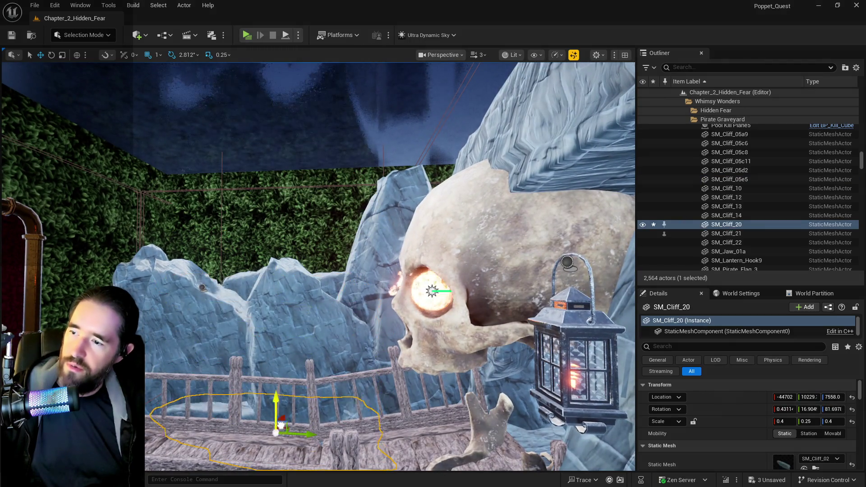
Slide SM_Cliff_20 along Y, turn it, and lower it along Z.
{"action": "key", "text": "f"}
{"action": "left_click_drag", "start_coordinate": [281, 302], "coordinate": [519, 273]}
{"action": "left_click_drag", "start_coordinate": [281, 302], "coordinate": [281, 301]}
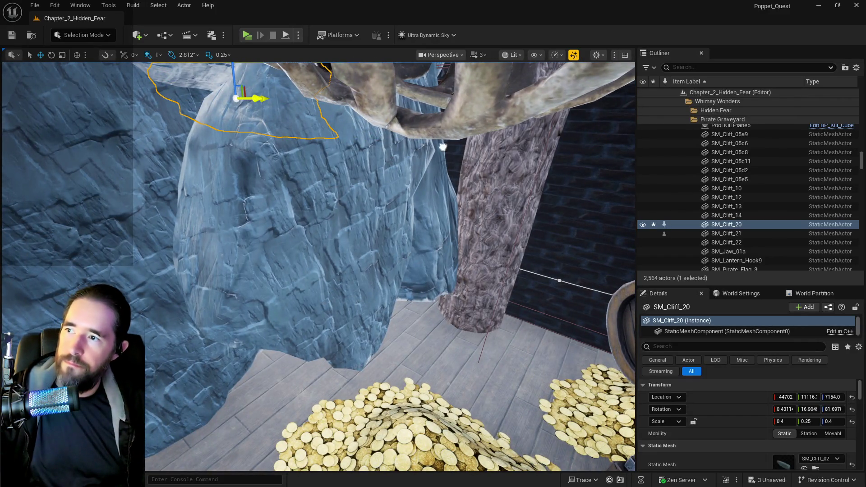
{"action": "mouse_move", "coordinate": [259, 104]}
{"action": "left_mouse_down"}
{"action": "mouse_move", "coordinate": [413, 109]}
{"action": "mouse_move", "coordinate": [424, 136]}
{"action": "left_mouse_up"}
{"action": "left_click_drag", "start_coordinate": [390, 98], "coordinate": [337, 97]}
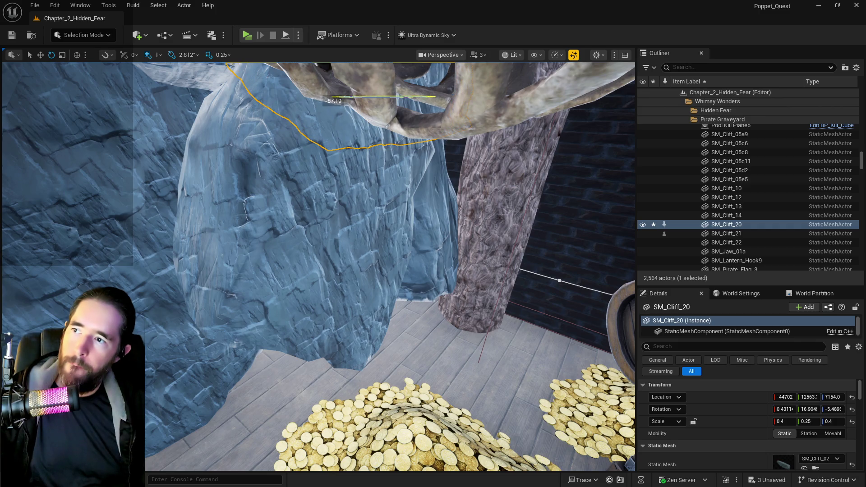
{"action": "key", "text": "w"}
{"action": "left_click_drag", "start_coordinate": [383, 73], "coordinate": [375, 271]}
{"action": "key", "text": "f"}
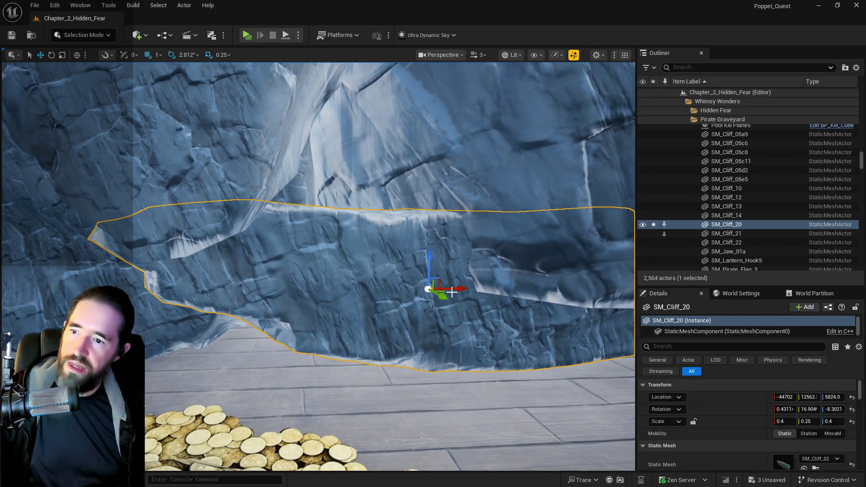
Fine-tune SM_Cliff_20's position and turn it about 20 degrees above the coin pile.
{"action": "mouse_move", "coordinate": [452, 292]}
{"action": "left_mouse_down"}
{"action": "mouse_move", "coordinate": [410, 292]}
{"action": "mouse_move", "coordinate": [446, 292]}
{"action": "left_mouse_up"}
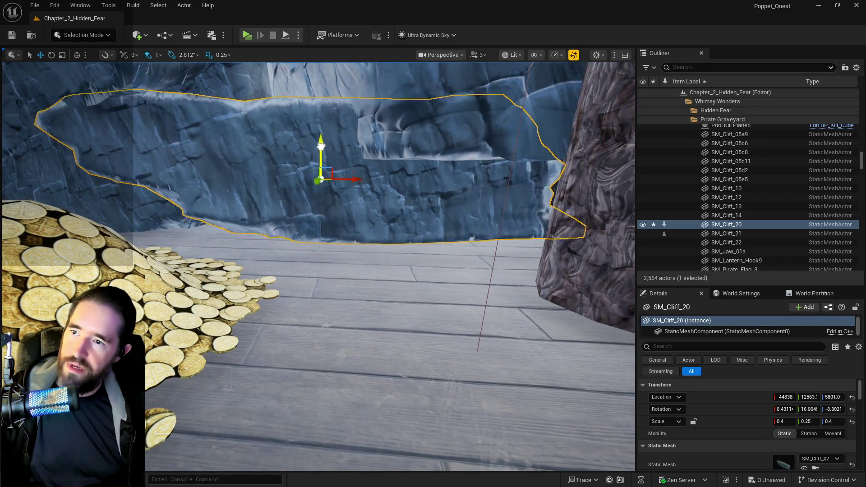
{"action": "left_click_drag", "start_coordinate": [321, 146], "coordinate": [331, 167]}
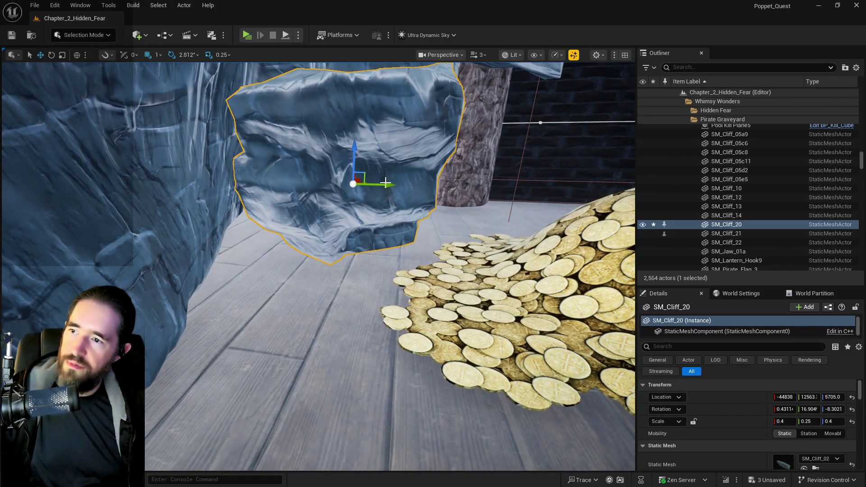
{"action": "mouse_move", "coordinate": [386, 182]}
{"action": "left_mouse_down"}
{"action": "mouse_move", "coordinate": [315, 182]}
{"action": "mouse_move", "coordinate": [369, 190]}
{"action": "left_mouse_up"}
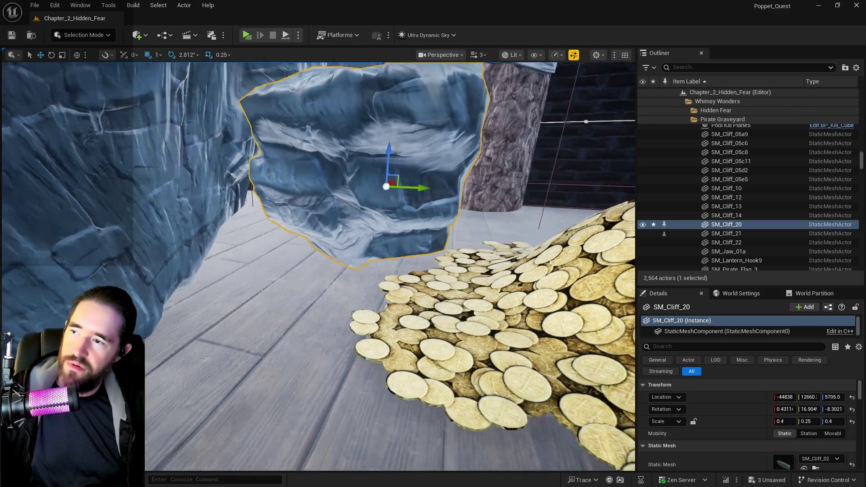
{"action": "left_click_drag", "start_coordinate": [316, 270], "coordinate": [343, 271]}
{"action": "left_click_drag", "start_coordinate": [390, 175], "coordinate": [364, 176]}
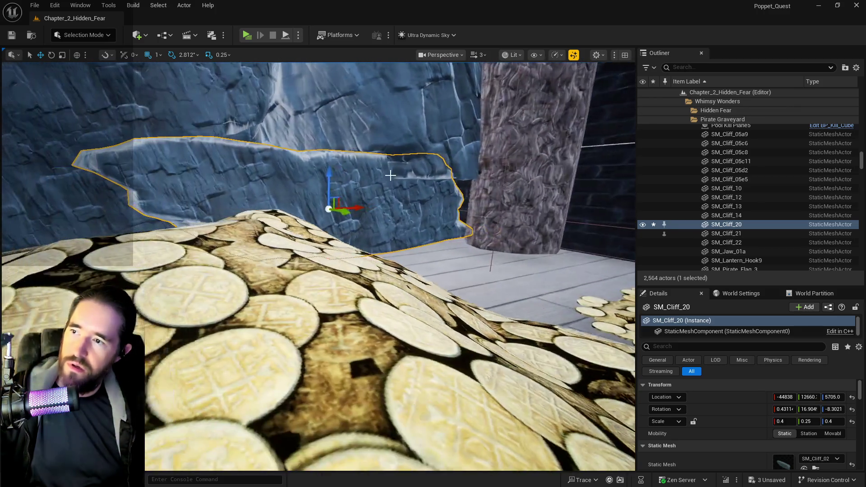
{"action": "left_click_drag", "start_coordinate": [377, 210], "coordinate": [384, 211]}
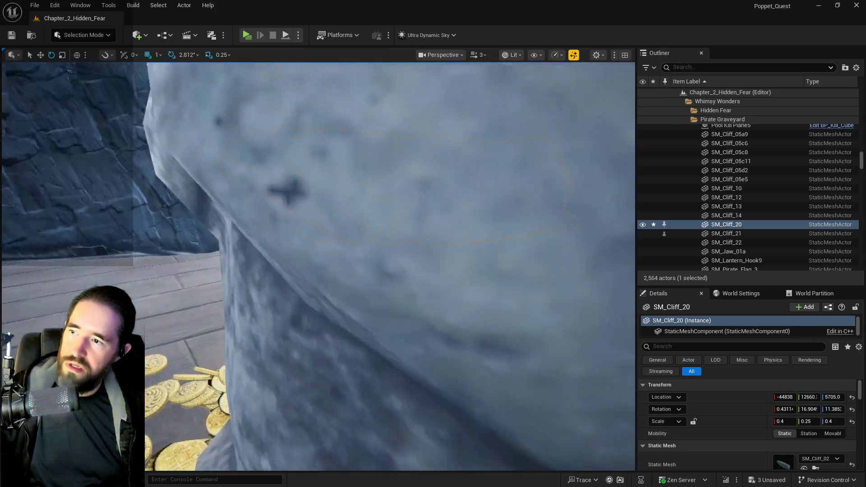
{"action": "scroll", "coordinate": [384, 211], "scroll_direction": "down", "scroll_amount": 5}
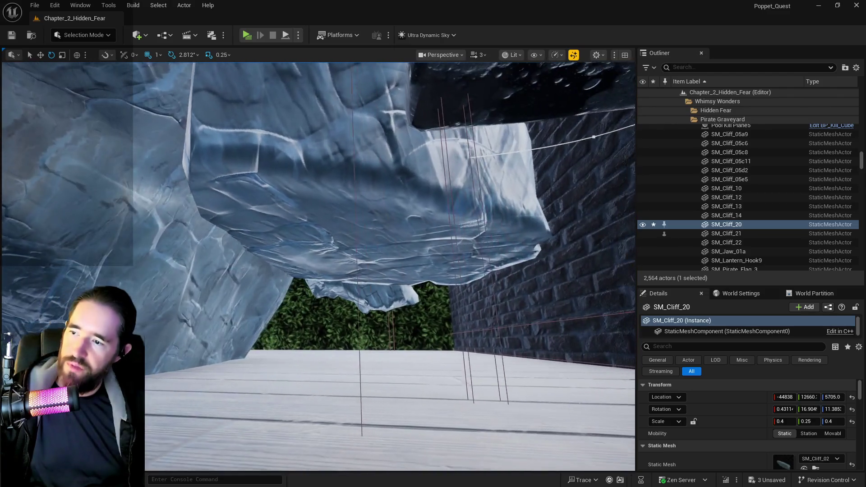
{"action": "mouse_move", "coordinate": [383, 211]}
{"action": "left_mouse_down"}
{"action": "mouse_move", "coordinate": [384, 198]}
{"action": "mouse_move", "coordinate": [373, 199]}
{"action": "left_mouse_up"}
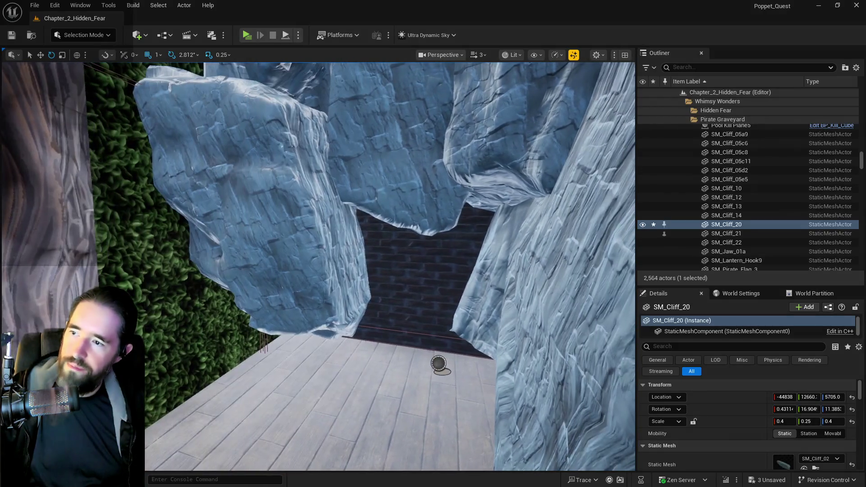
{"action": "left_click_drag", "start_coordinate": [372, 199], "coordinate": [370, 199]}
{"action": "left_click", "coordinate": [226, 248]}
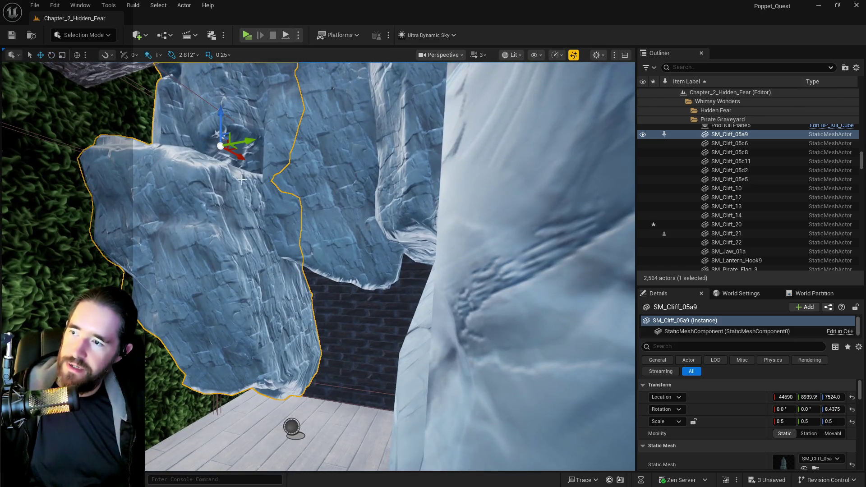
Lower the SM_Cliff_05a9 rock along Z toward the deck floor.
{"action": "mouse_move", "coordinate": [220, 124]}
{"action": "left_mouse_down"}
{"action": "mouse_move", "coordinate": [229, 256]}
{"action": "mouse_move", "coordinate": [215, 196]}
{"action": "left_mouse_up"}
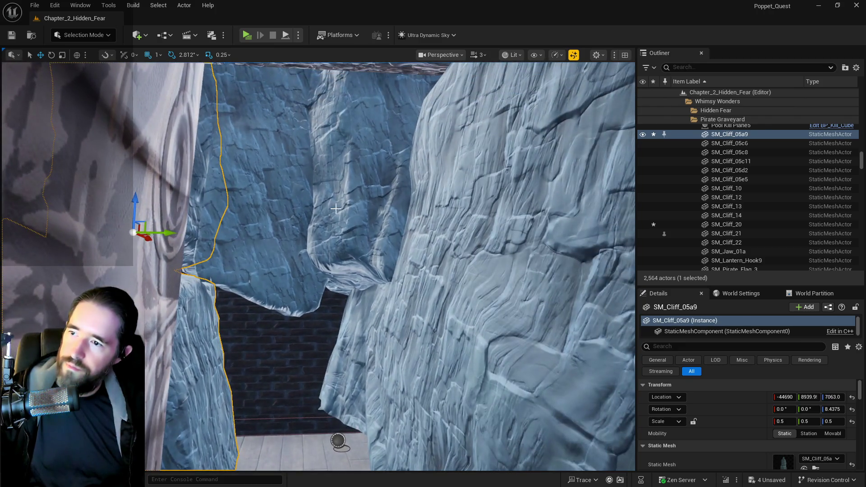
{"action": "left_click", "coordinate": [335, 208]}
{"action": "left_click", "coordinate": [355, 332]}
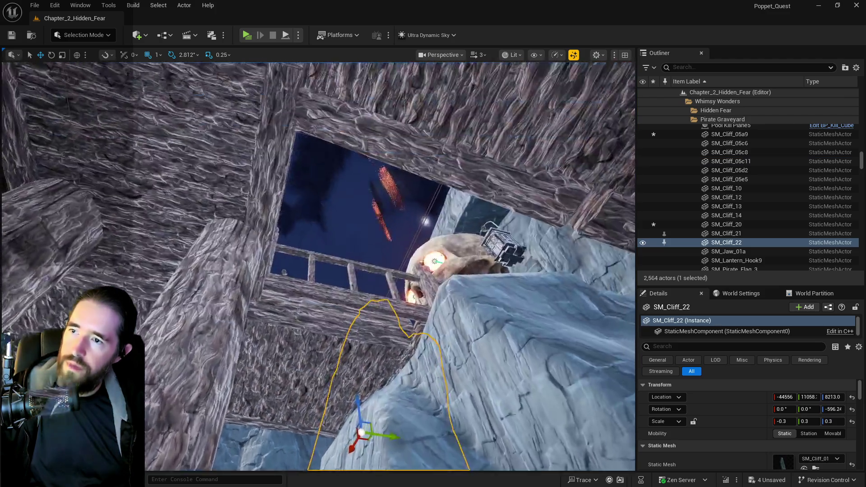
Lower SM_Cliff_22 along Z to the floor, then raise it back very slightly.
{"action": "key", "text": "w"}
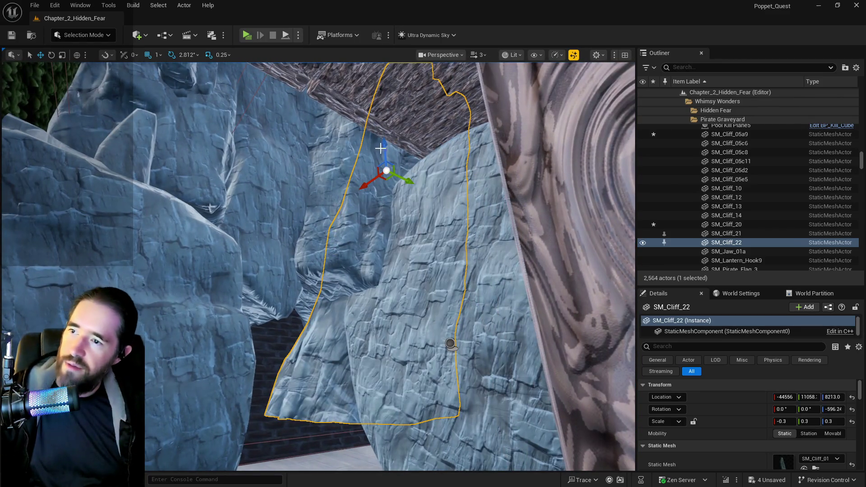
{"action": "mouse_move", "coordinate": [381, 149]}
{"action": "left_mouse_down"}
{"action": "mouse_move", "coordinate": [391, 190]}
{"action": "mouse_move", "coordinate": [398, 181]}
{"action": "left_mouse_up"}
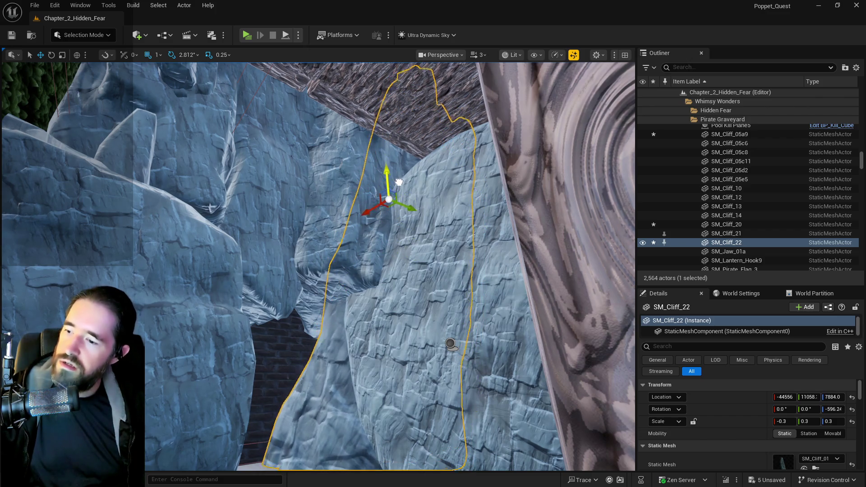
{"action": "key", "text": "w"}
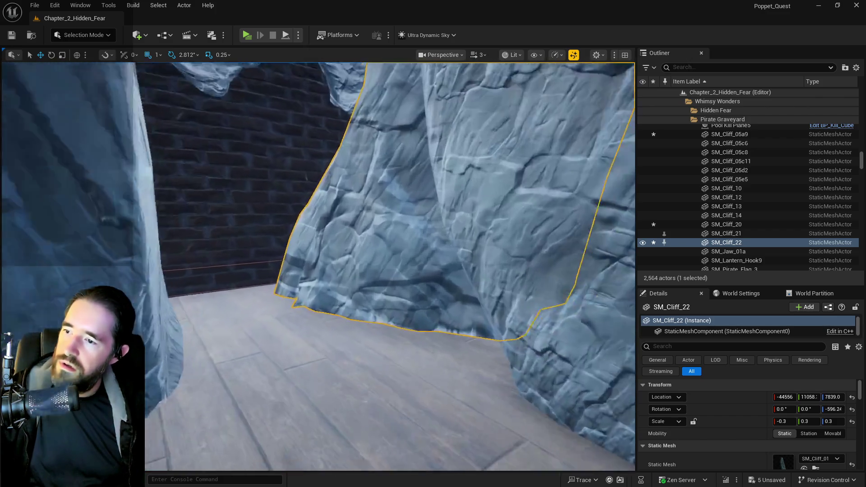
{"action": "key", "text": "s"}
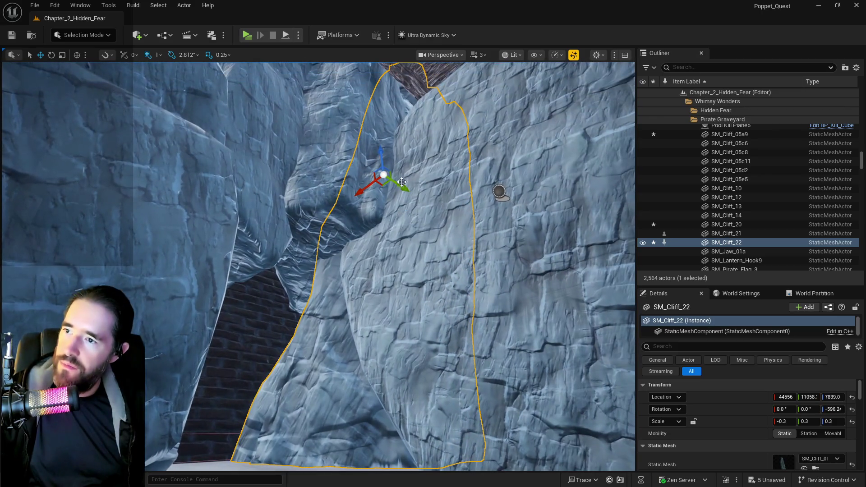
{"action": "left_click_drag", "start_coordinate": [383, 159], "coordinate": [384, 158]}
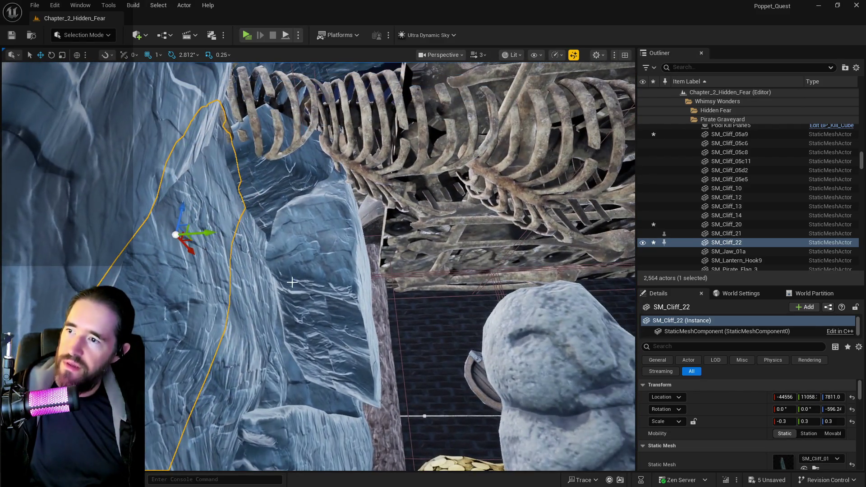
{"action": "left_click", "coordinate": [292, 282]}
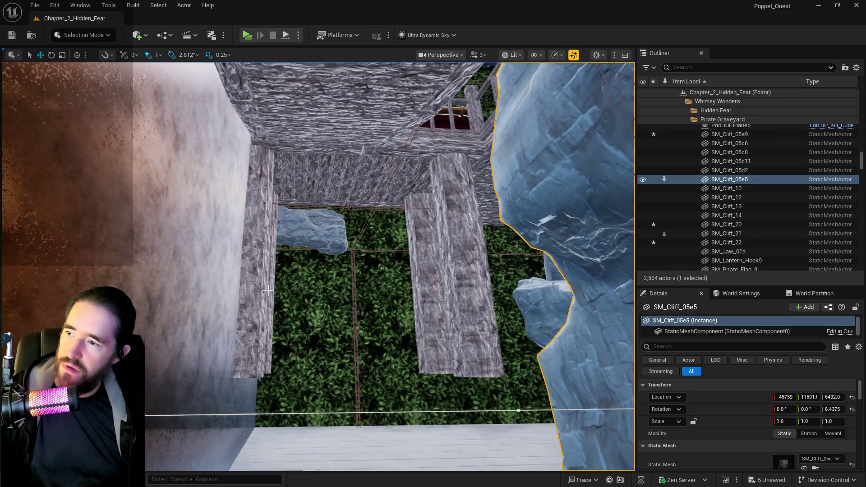
{"action": "left_click", "coordinate": [264, 203]}
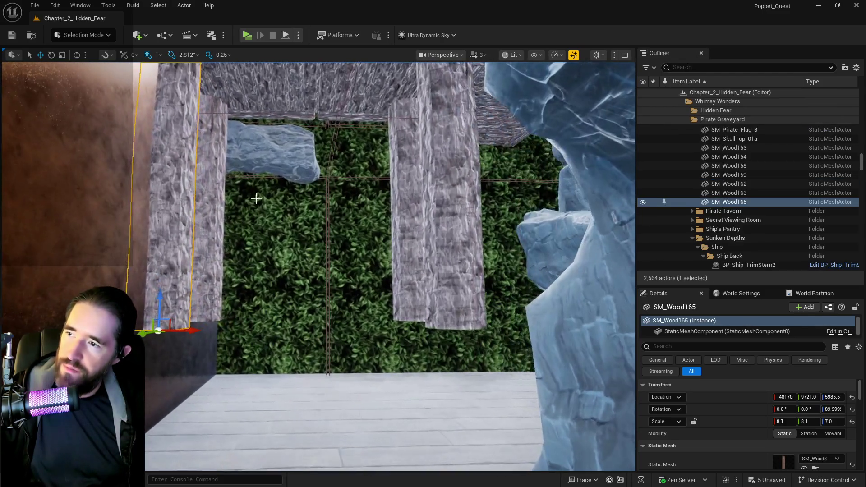
Delete the stray rock SM_Wall_2x6_A6 and pick the wooden post SM_Wood163.
{"action": "left_click", "coordinate": [273, 144]}
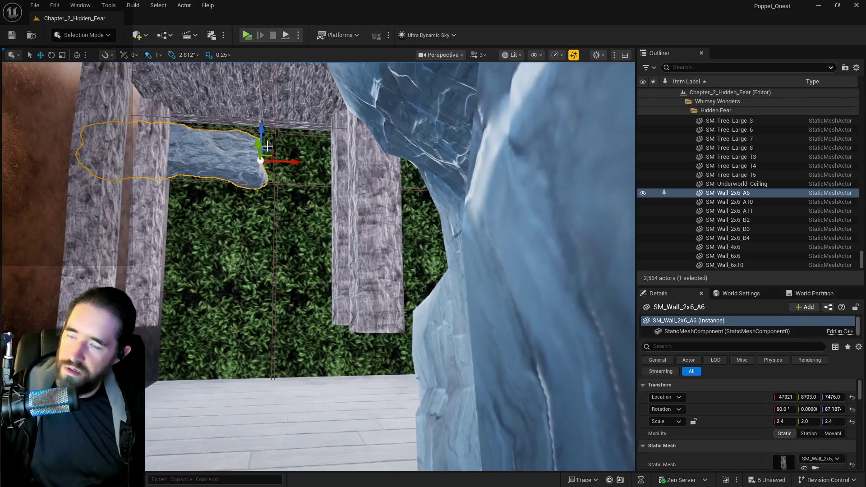
{"action": "key", "text": "Delete"}
{"action": "left_click", "coordinate": [149, 203]}
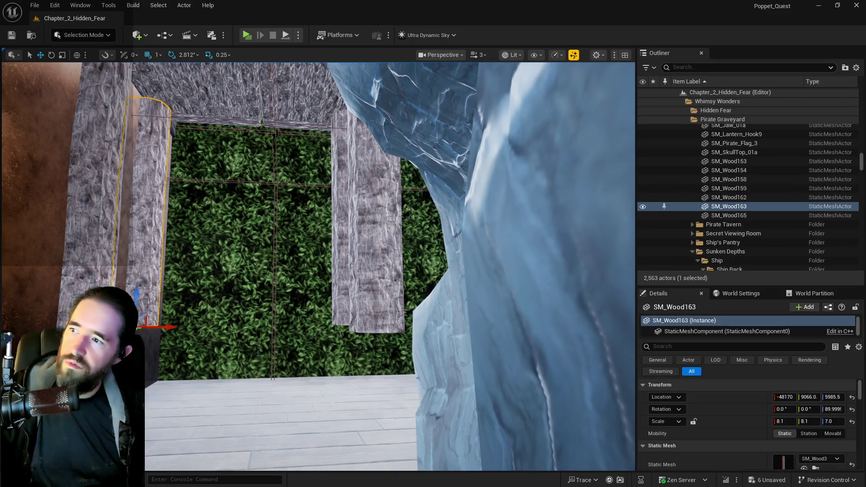
{"action": "key", "text": "s"}
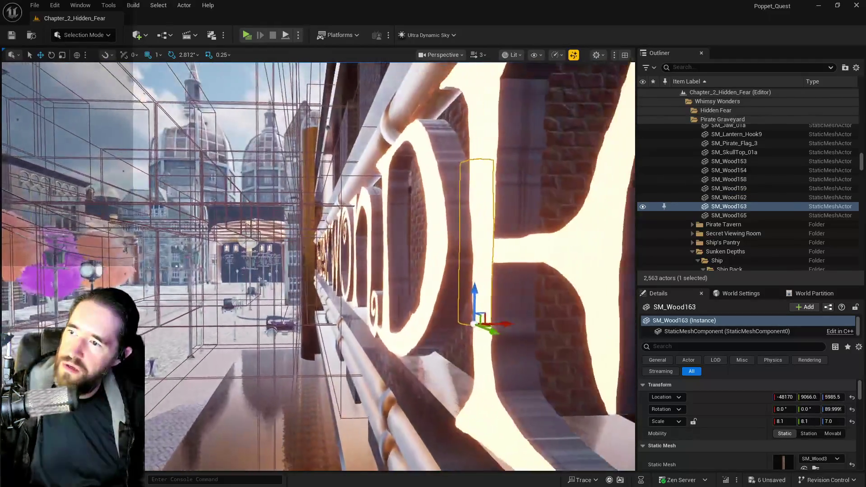
{"action": "key", "text": "s"}
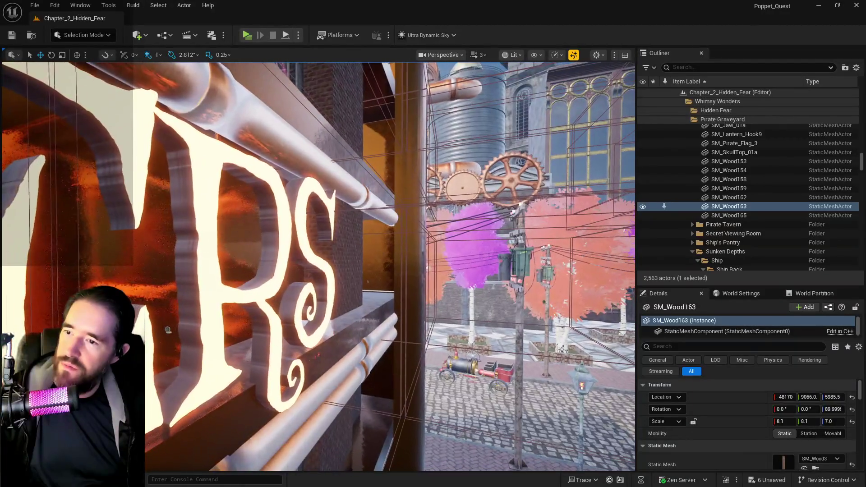
{"action": "key", "text": "w"}
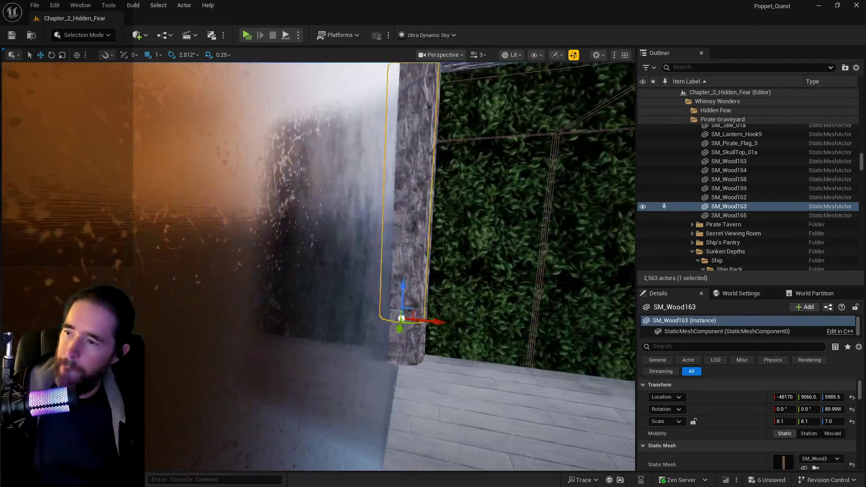
{"action": "key", "text": "s"}
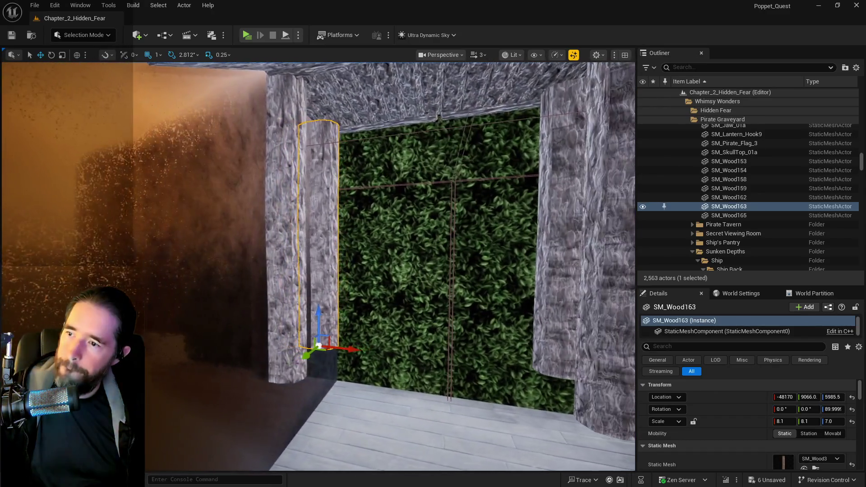
{"action": "key", "text": "d"}
Move post SM_Wood163 into the doorframe, stretch it taller and raise it slightly.
{"action": "left_click_drag", "start_coordinate": [278, 357], "coordinate": [303, 354]}
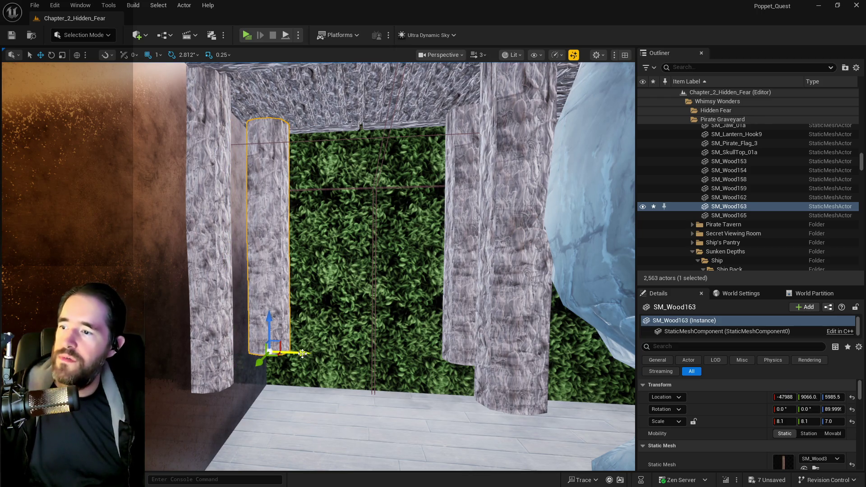
{"action": "key", "text": "r"}
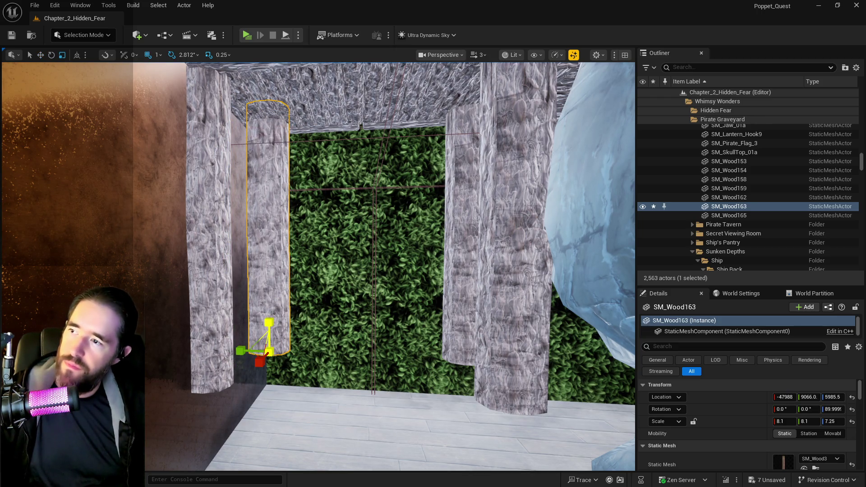
{"action": "left_click_drag", "start_coordinate": [269, 322], "coordinate": [273, 376]}
{"action": "key", "text": "w"}
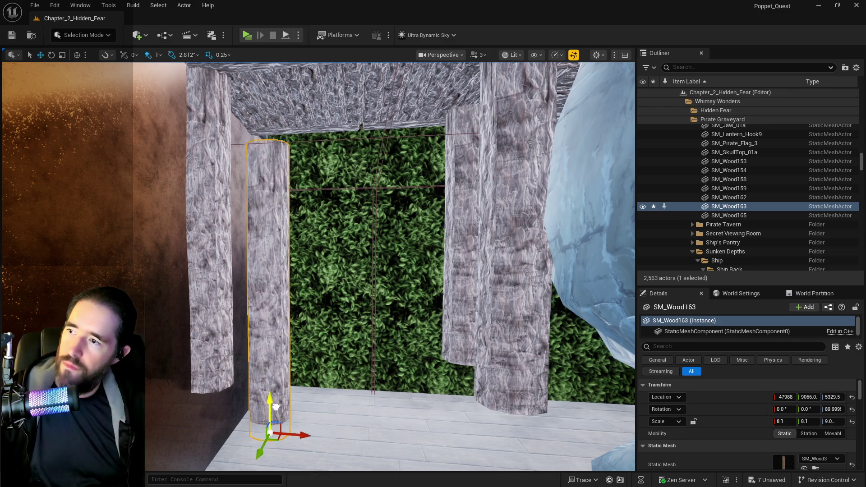
{"action": "left_click_drag", "start_coordinate": [280, 414], "coordinate": [273, 397]}
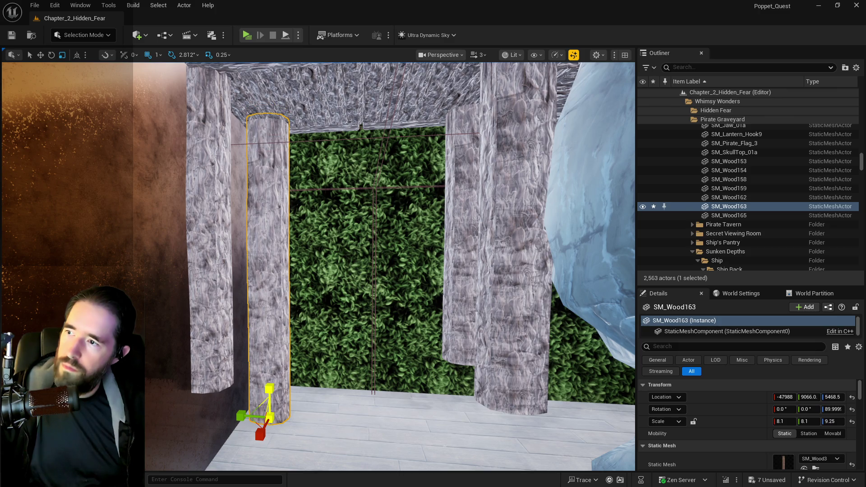
Delete the unwanted support post SM_Wood165.
{"action": "scroll", "coordinate": [318, 266], "scroll_direction": "up", "scroll_amount": 3}
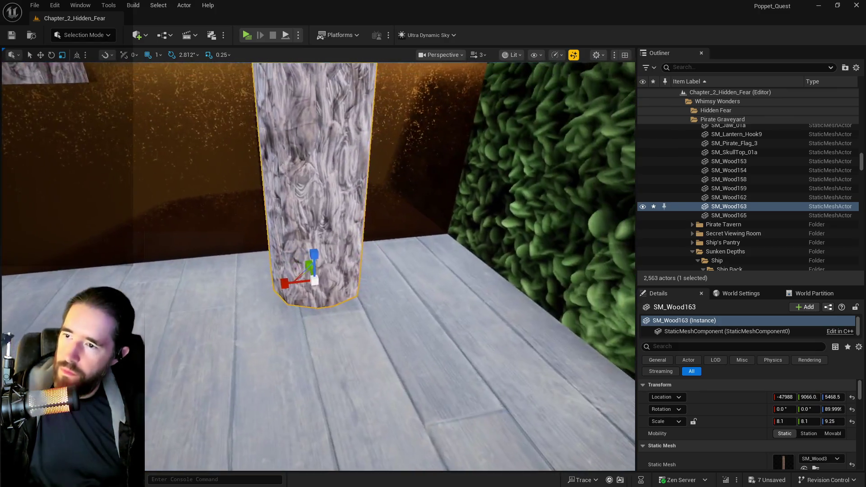
{"action": "scroll", "coordinate": [318, 266], "scroll_direction": "down", "scroll_amount": 2}
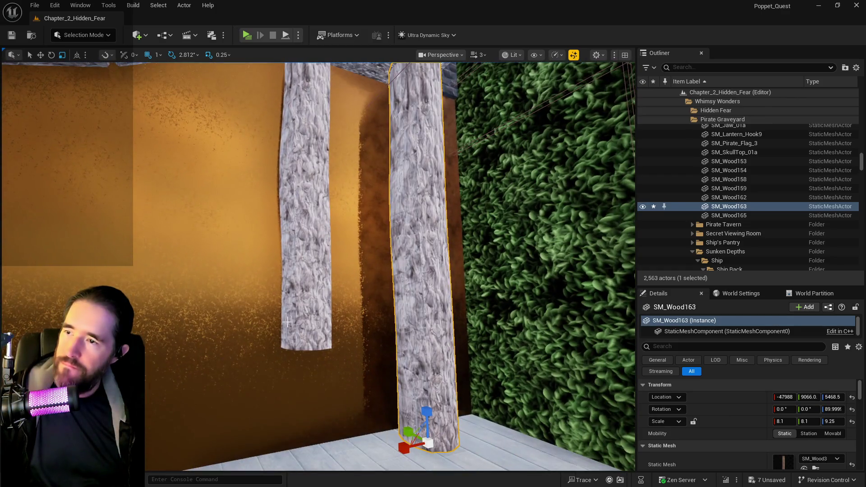
{"action": "left_click", "coordinate": [288, 323]}
{"action": "scroll", "coordinate": [289, 316], "scroll_direction": "down", "scroll_amount": 3}
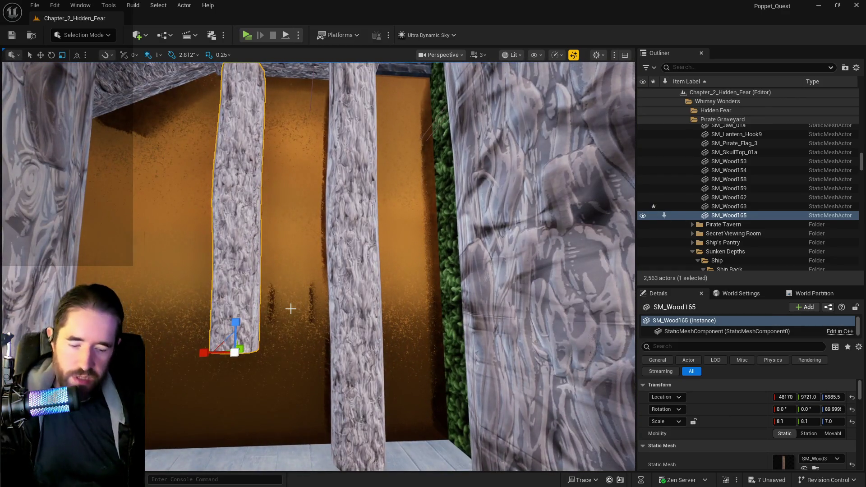
{"action": "key", "text": "Delete"}
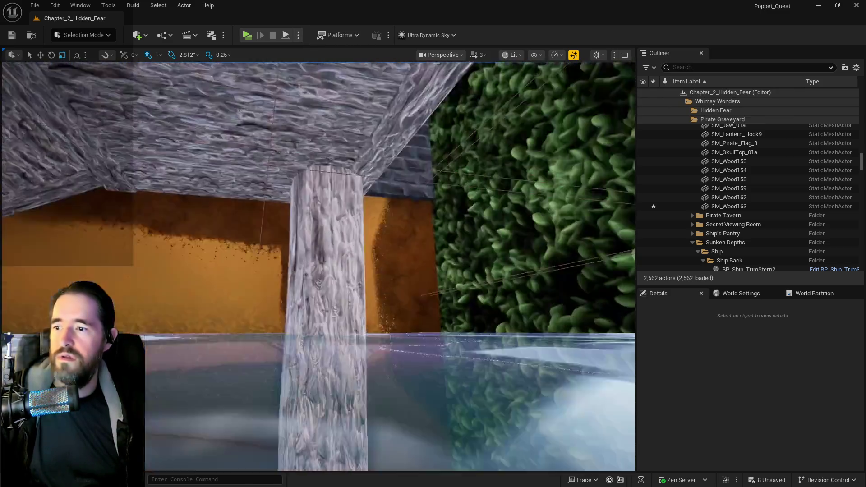
Duplicate a support post with Alt-drag and slide the copy sideways.
{"action": "mouse_move", "coordinate": [316, 270]}
{"action": "left_mouse_down"}
{"action": "mouse_move", "coordinate": [316, 181]}
{"action": "mouse_move", "coordinate": [293, 204]}
{"action": "mouse_move", "coordinate": [293, 219]}
{"action": "mouse_move", "coordinate": [294, 189]}
{"action": "mouse_move", "coordinate": [284, 199]}
{"action": "mouse_move", "coordinate": [293, 203]}
{"action": "left_mouse_up"}
{"action": "double_click", "coordinate": [729, 206]}
{"action": "key", "text": "w"}
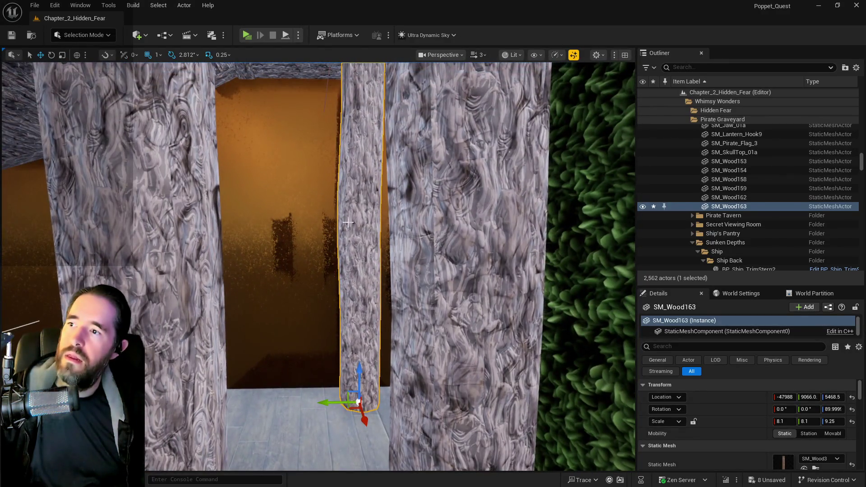
{"action": "left_click_drag", "start_coordinate": [319, 403], "coordinate": [228, 403], "text": "alt"}
Delete the three extra posts along the hedge wall, including SM_Wood159, SM_Wood162 and SM_Wood158.
{"action": "left_click_drag", "start_coordinate": [420, 383], "coordinate": [510, 383]}
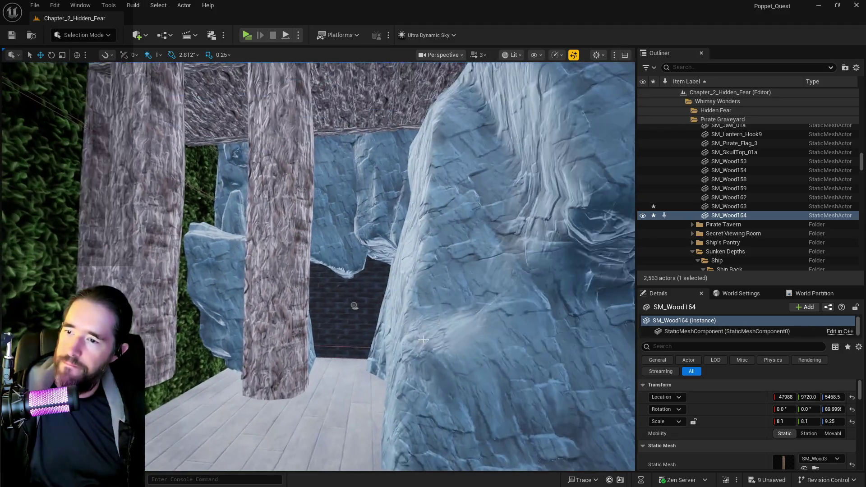
{"action": "left_click", "coordinate": [277, 313]}
{"action": "left_click", "coordinate": [152, 330], "text": "ctrl"}
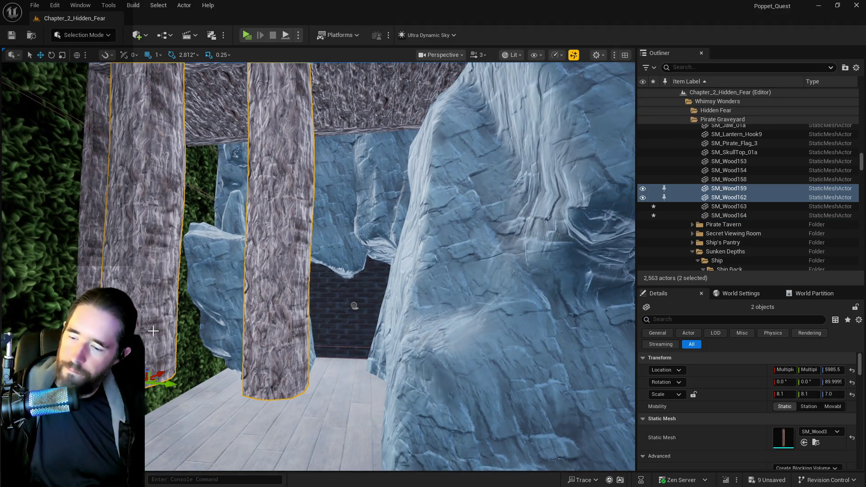
{"action": "key", "text": "Delete"}
{"action": "left_click", "coordinate": [112, 316]}
{"action": "key", "text": "Delete"}
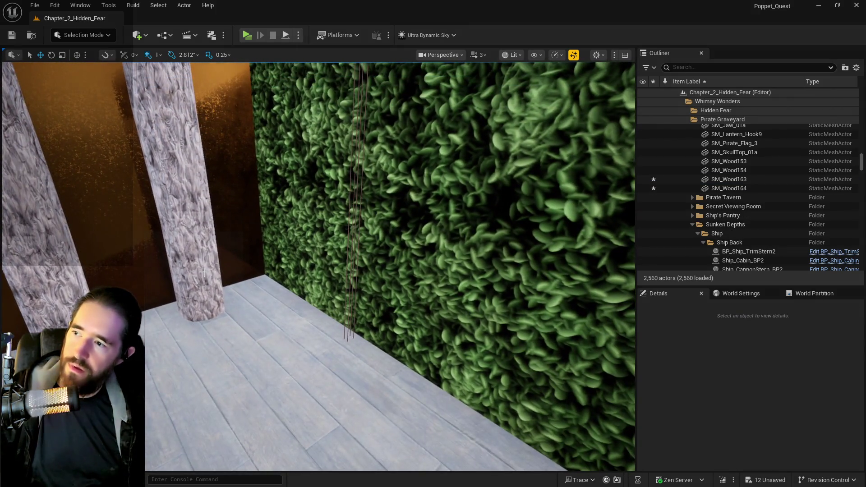
{"action": "left_click", "coordinate": [198, 273]}
{"action": "left_click_drag", "start_coordinate": [199, 273], "coordinate": [199, 244]}
Duplicate pillars SM_Wood163 and SM_Wood164, rotate the copies 90° and slide them along the deck floor.
{"action": "left_click", "coordinate": [253, 338], "text": "ctrl"}
{"action": "mouse_move", "coordinate": [254, 388]}
{"action": "left_mouse_down"}
{"action": "mouse_move", "coordinate": [254, 416]}
{"action": "mouse_move", "coordinate": [461, 400]}
{"action": "mouse_move", "coordinate": [449, 407]}
{"action": "mouse_move", "coordinate": [442, 440]}
{"action": "mouse_move", "coordinate": [434, 411]}
{"action": "left_mouse_up"}
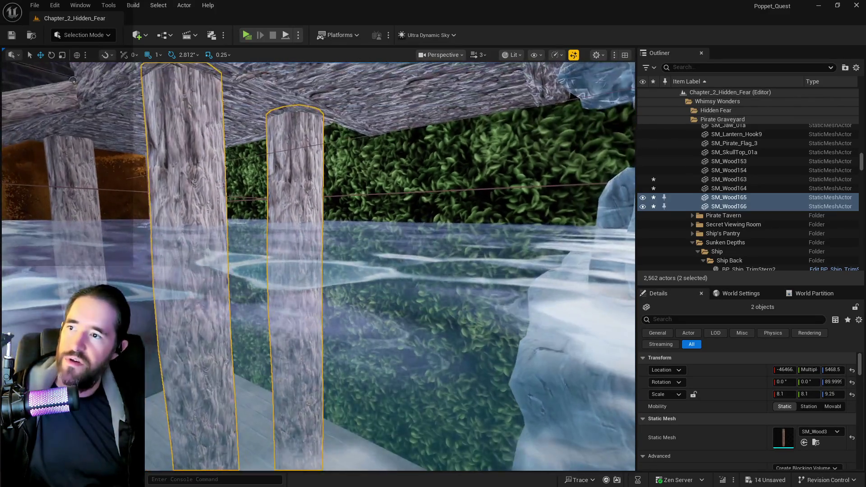
{"action": "scroll", "coordinate": [275, 357], "scroll_direction": "up", "scroll_amount": 2}
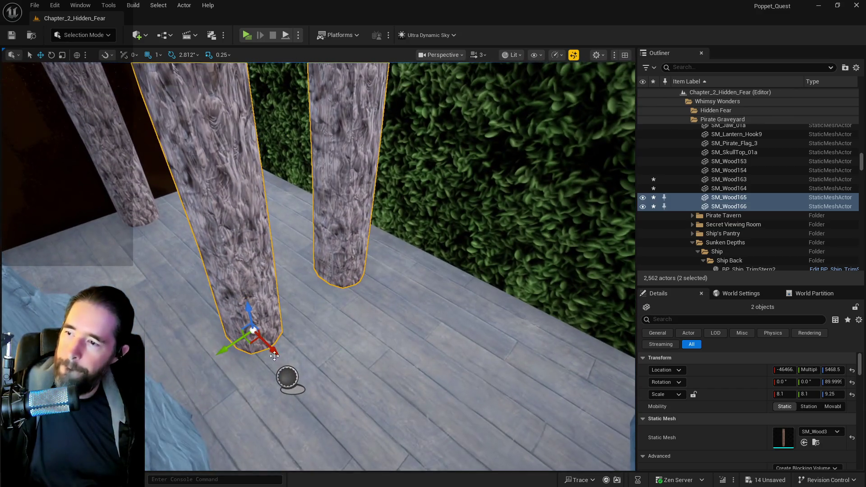
{"action": "mouse_move", "coordinate": [277, 354]}
{"action": "left_mouse_down"}
{"action": "mouse_move", "coordinate": [333, 408]}
{"action": "mouse_move", "coordinate": [381, 414]}
{"action": "left_mouse_up"}
{"action": "left_click_drag", "start_coordinate": [329, 438], "coordinate": [407, 441]}
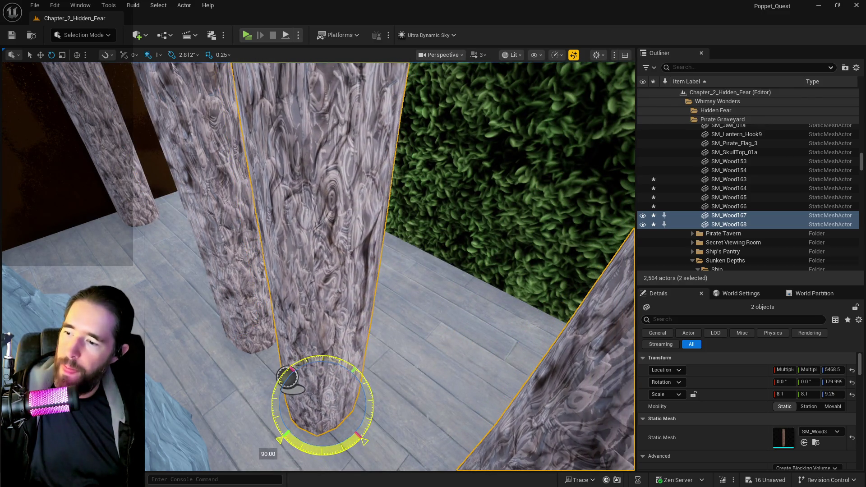
{"action": "key", "text": "w"}
{"action": "left_click_drag", "start_coordinate": [307, 415], "coordinate": [394, 346]}
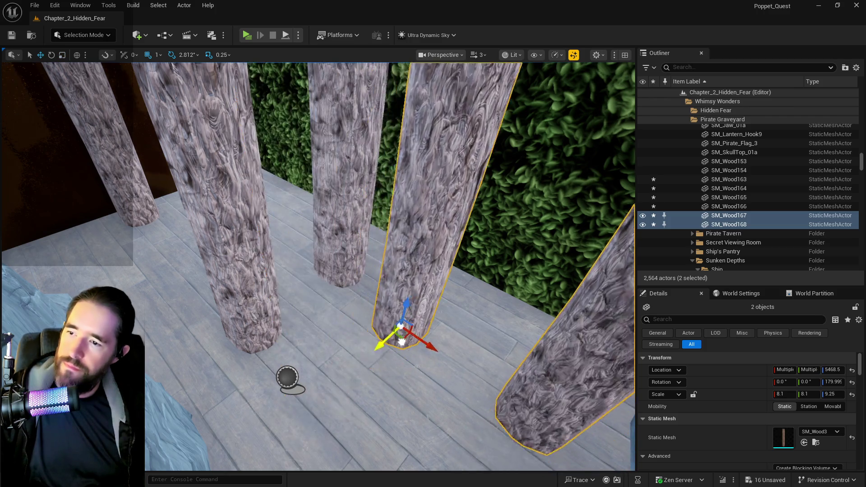
{"action": "mouse_move", "coordinate": [448, 307]}
{"action": "left_mouse_down"}
{"action": "mouse_move", "coordinate": [436, 251]}
{"action": "mouse_move", "coordinate": [234, 405]}
{"action": "mouse_move", "coordinate": [236, 262]}
{"action": "mouse_move", "coordinate": [272, 439]}
{"action": "left_mouse_up"}
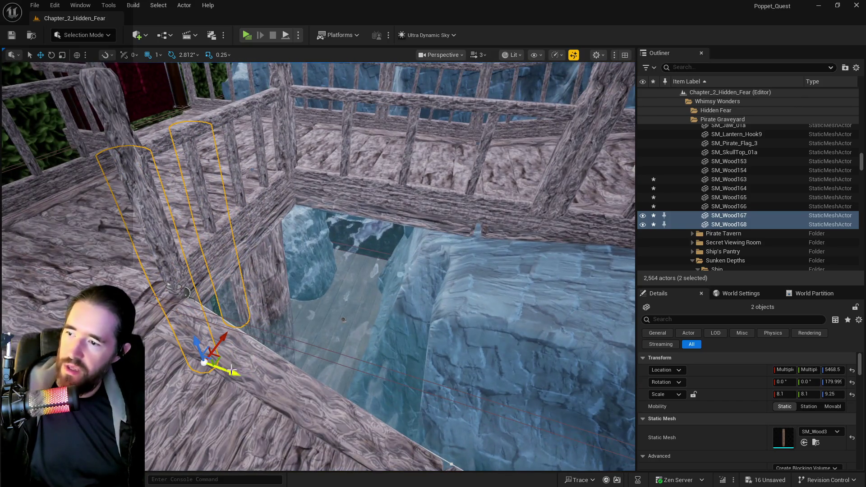
Duplicate the pillar pair twice, shifting each copy further along under the deck.
{"action": "left_click_drag", "start_coordinate": [231, 370], "coordinate": [241, 374]}
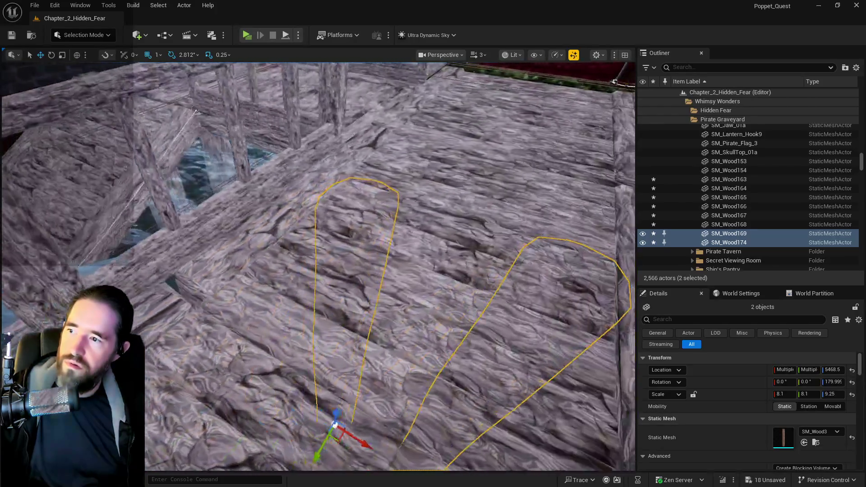
{"action": "key", "text": "f"}
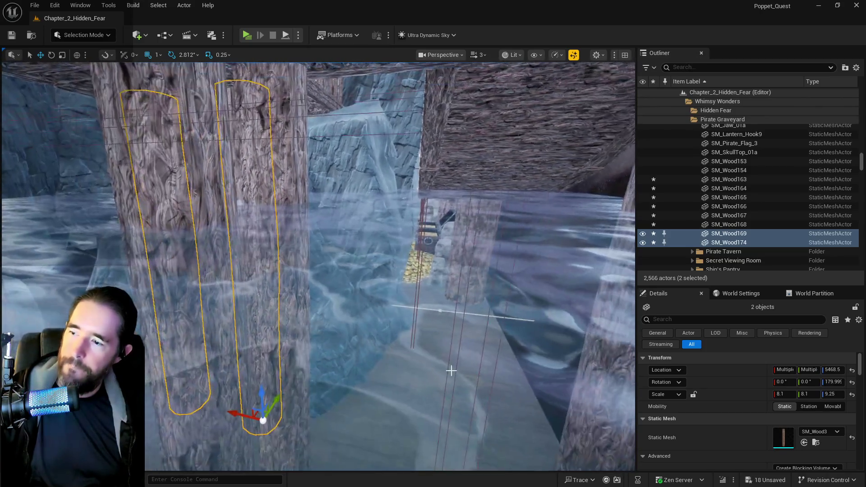
{"action": "left_click_drag", "start_coordinate": [235, 415], "coordinate": [435, 453], "text": "alt"}
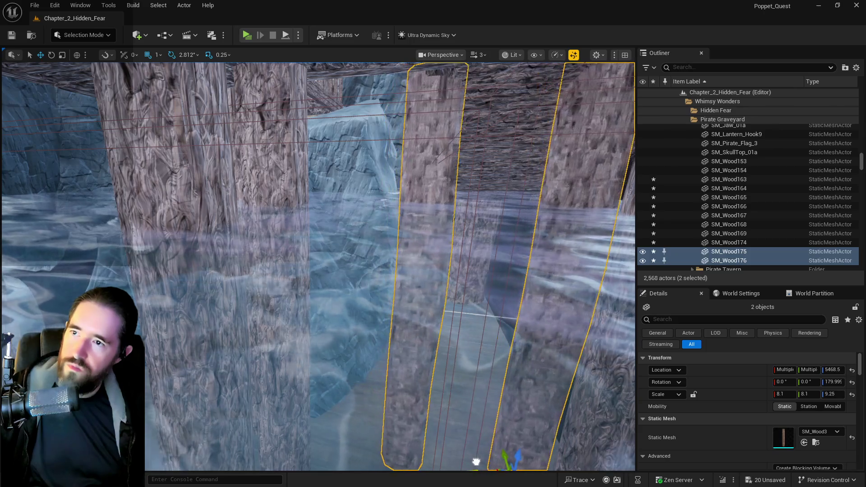
{"action": "key", "text": "f"}
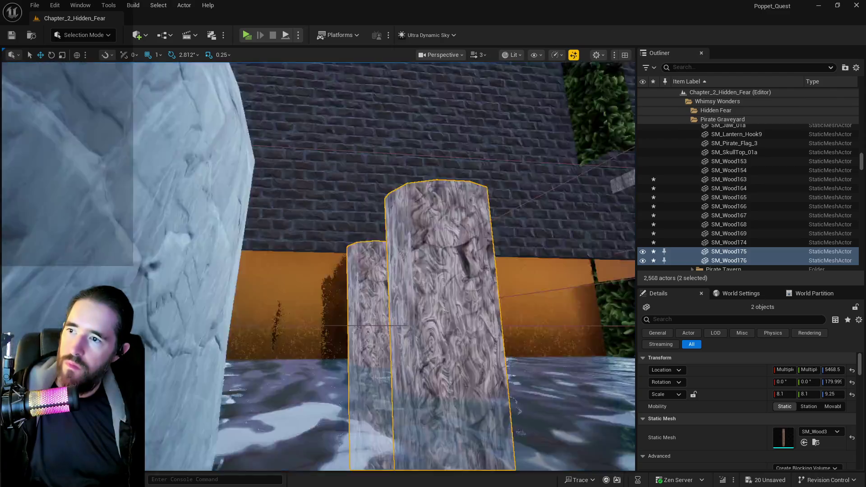
{"action": "scroll", "coordinate": [318, 266], "scroll_direction": "down", "scroll_amount": 5}
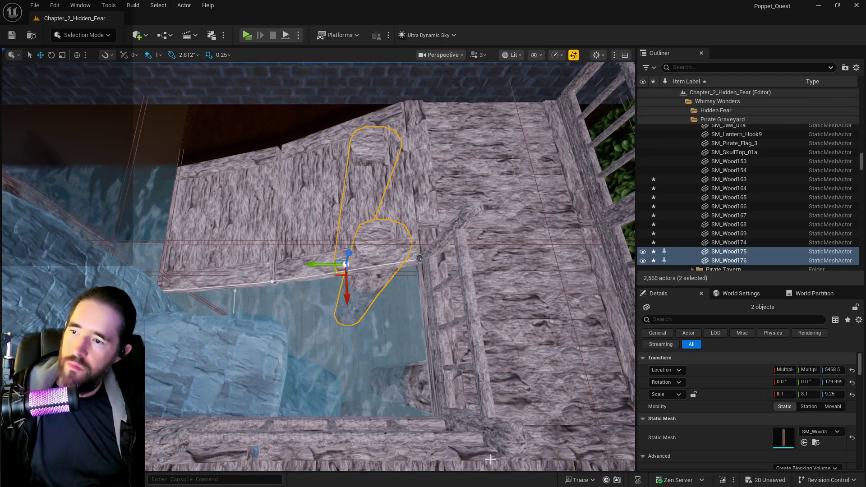
Shrink the pillars to about 7.88 × 8.1 × 8.75 and duplicate the pair to a new spot.
{"action": "left_click_drag", "start_coordinate": [348, 255], "coordinate": [349, 258]}
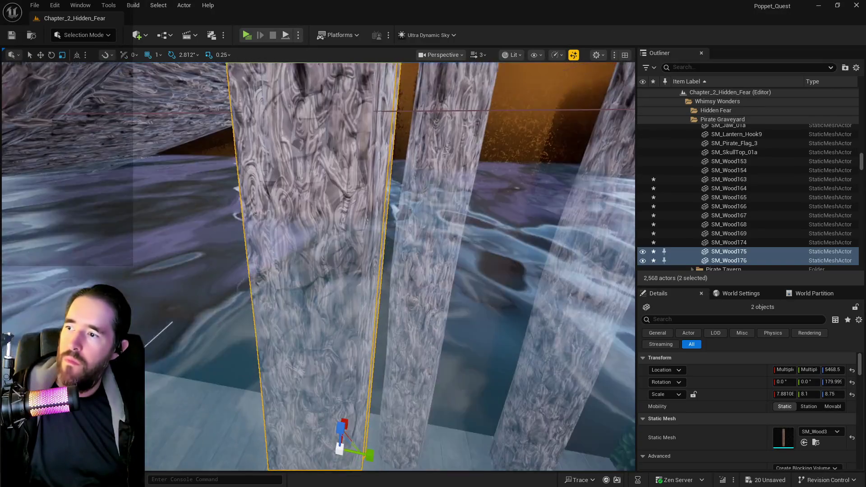
{"action": "key", "text": "f"}
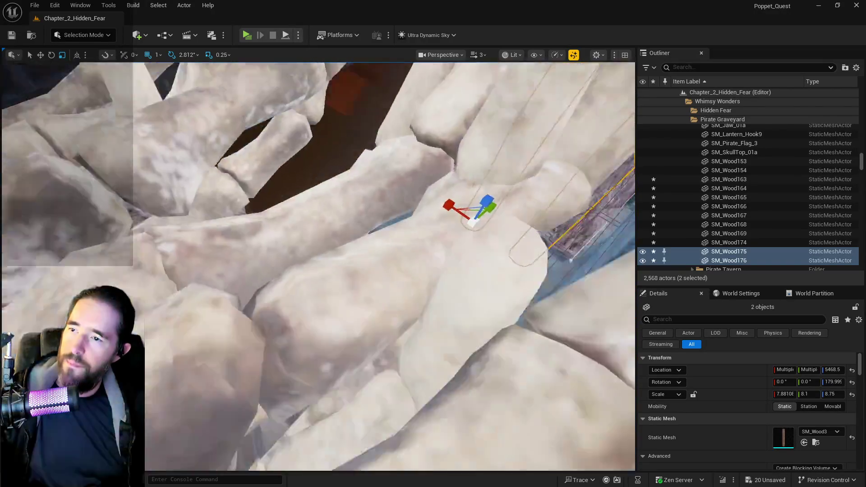
{"action": "key", "text": "w"}
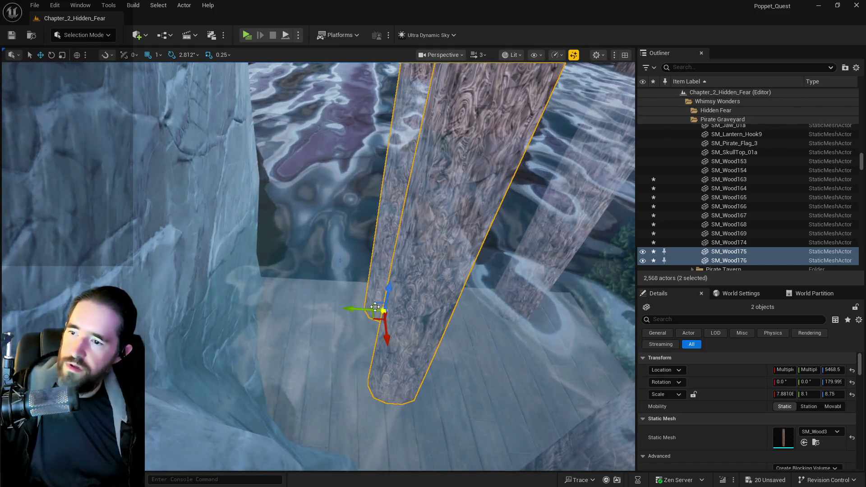
{"action": "mouse_move", "coordinate": [375, 307]}
{"action": "left_mouse_down"}
{"action": "mouse_move", "coordinate": [193, 309]}
{"action": "mouse_move", "coordinate": [213, 300]}
{"action": "mouse_move", "coordinate": [378, 325]}
{"action": "left_mouse_up"}
In local space, shorten SM_Wood177 and SM_Wood178 to Z scale 6.75, undoing a stray move.
{"action": "key", "text": "f"}
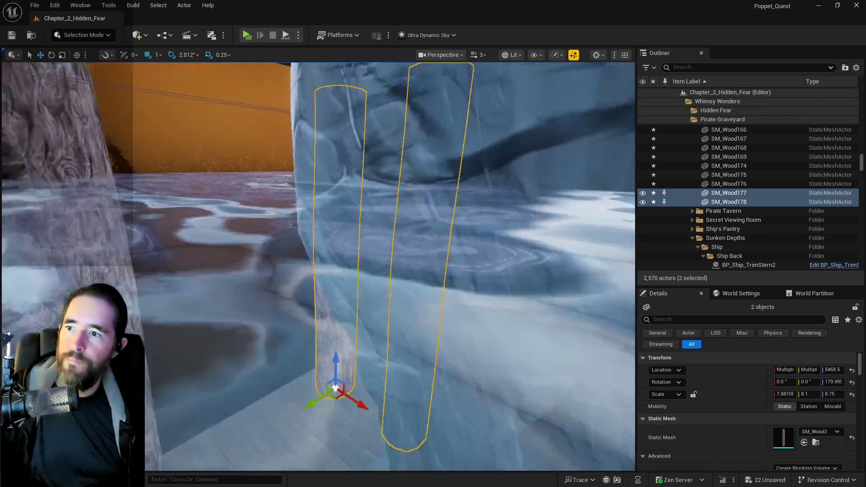
{"action": "key", "text": "ctrl+grave"}
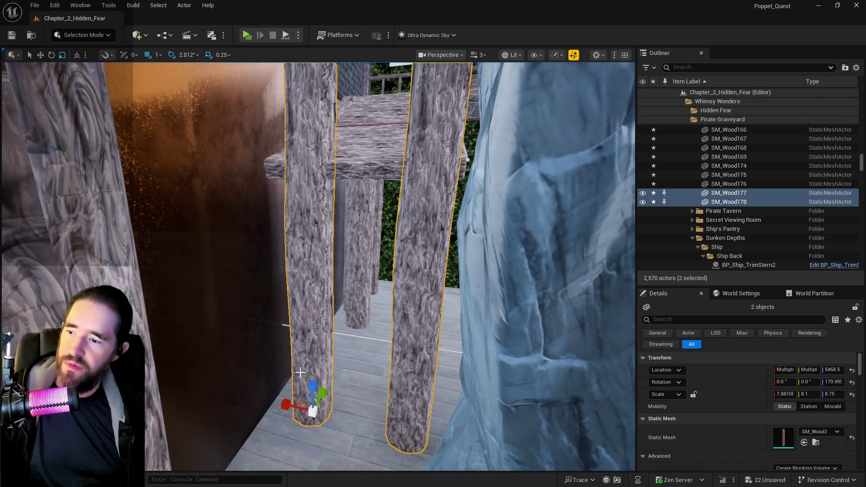
{"action": "left_click_drag", "start_coordinate": [313, 386], "coordinate": [312, 395]}
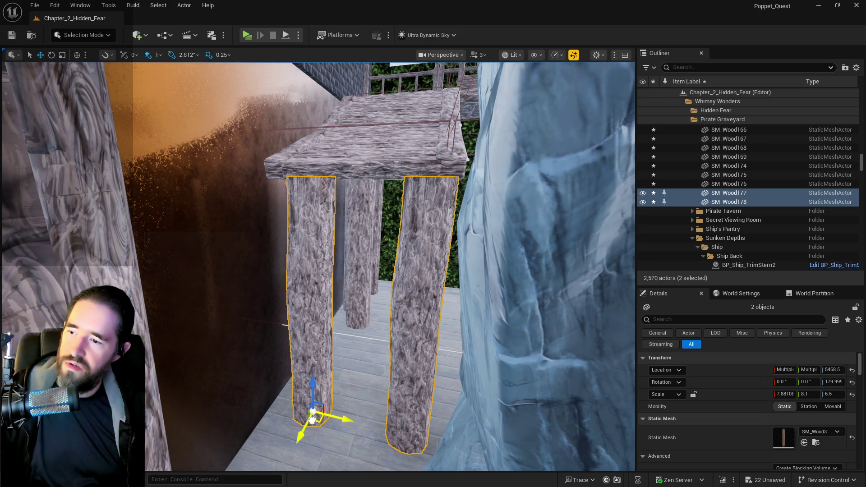
{"action": "key", "text": "ctrl+z"}
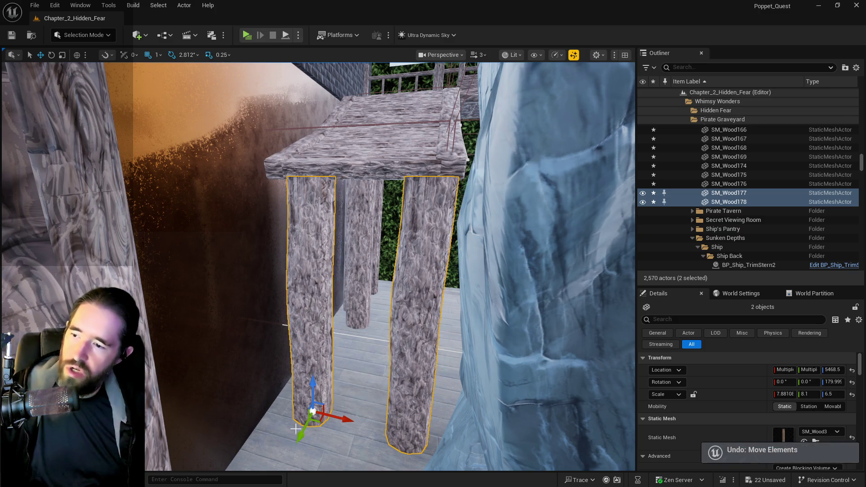
{"action": "left_click_drag", "start_coordinate": [344, 405], "coordinate": [348, 397]}
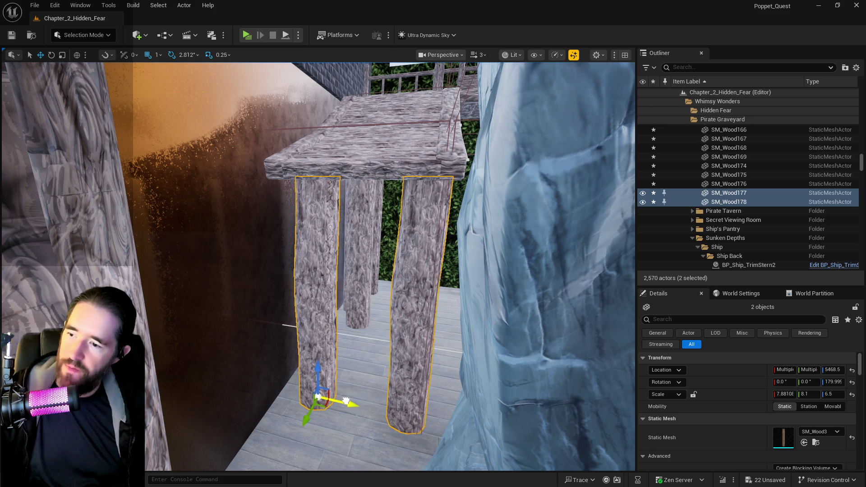
{"action": "scroll", "coordinate": [362, 348], "scroll_direction": "up", "scroll_amount": 6}
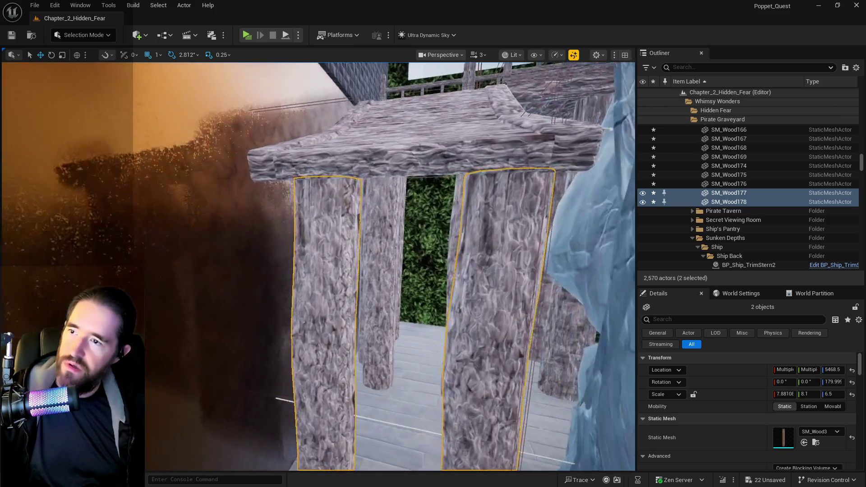
{"action": "scroll", "coordinate": [318, 267], "scroll_direction": "up", "scroll_amount": 5}
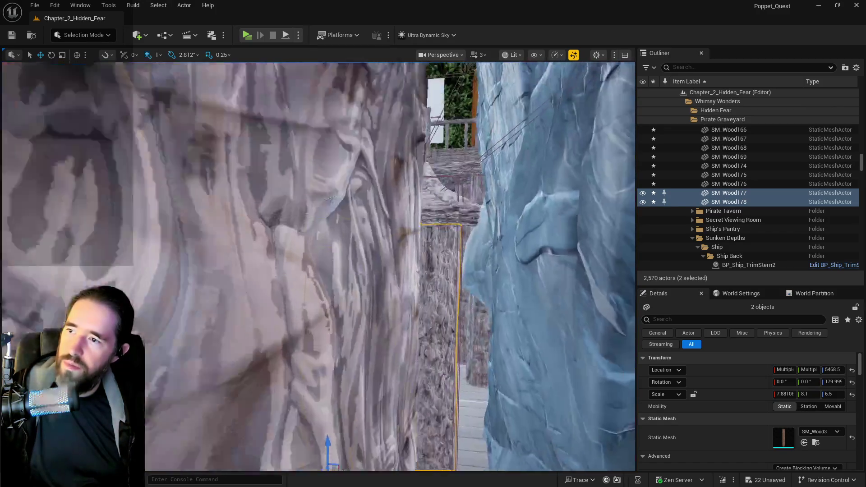
{"action": "scroll", "coordinate": [319, 267], "scroll_direction": "down", "scroll_amount": 5}
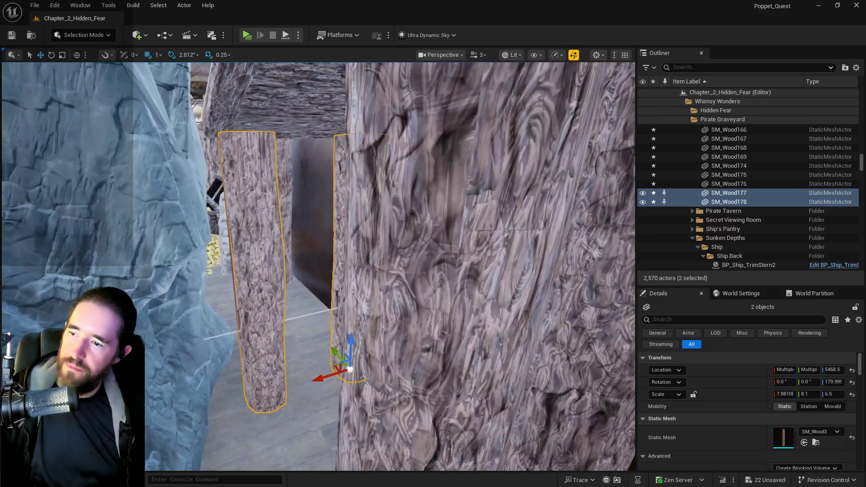
Scale the pillars slightly taller so their tops meet the platform's underside.
{"action": "key", "text": "e"}
{"action": "key", "text": "r"}
{"action": "left_click_drag", "start_coordinate": [349, 345], "coordinate": [348, 336]}
{"action": "scroll", "coordinate": [318, 266], "scroll_direction": "down", "scroll_amount": 5}
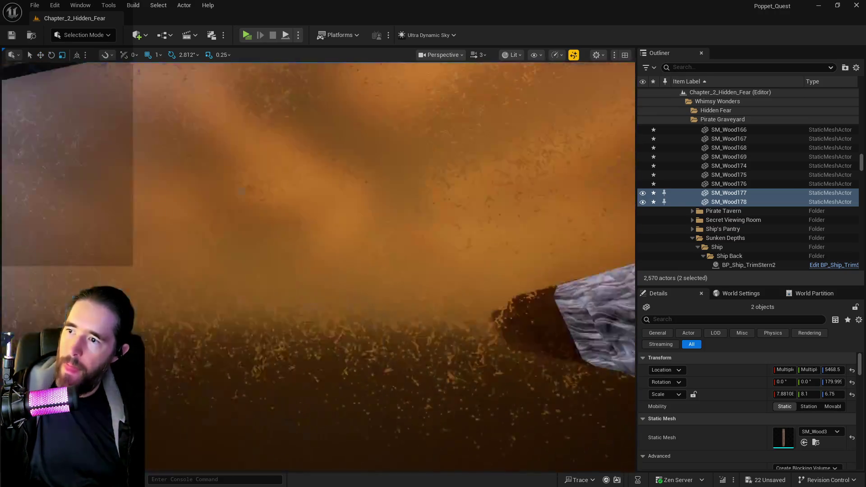
{"action": "scroll", "coordinate": [339, 305], "scroll_direction": "up", "scroll_amount": 3}
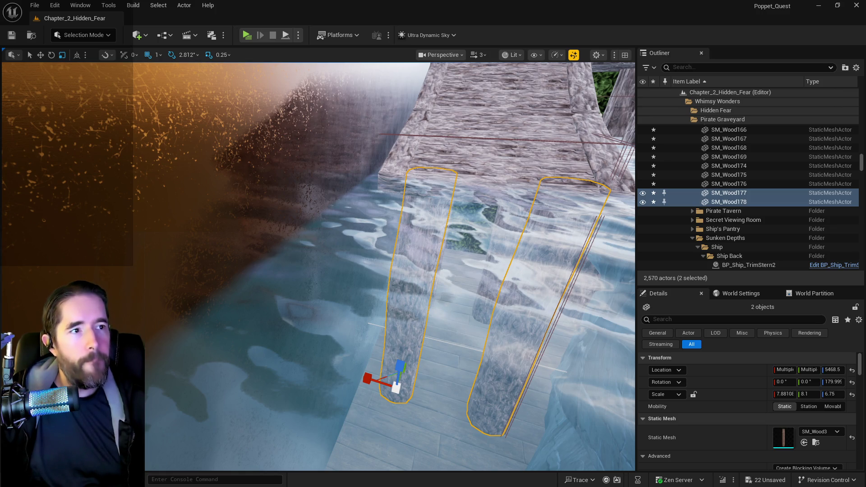
{"action": "mouse_move", "coordinate": [228, 459]}
{"action": "left_mouse_down"}
{"action": "mouse_move", "coordinate": [229, 370]}
{"action": "mouse_move", "coordinate": [239, 356]}
{"action": "mouse_move", "coordinate": [431, 343]}
{"action": "left_mouse_up"}
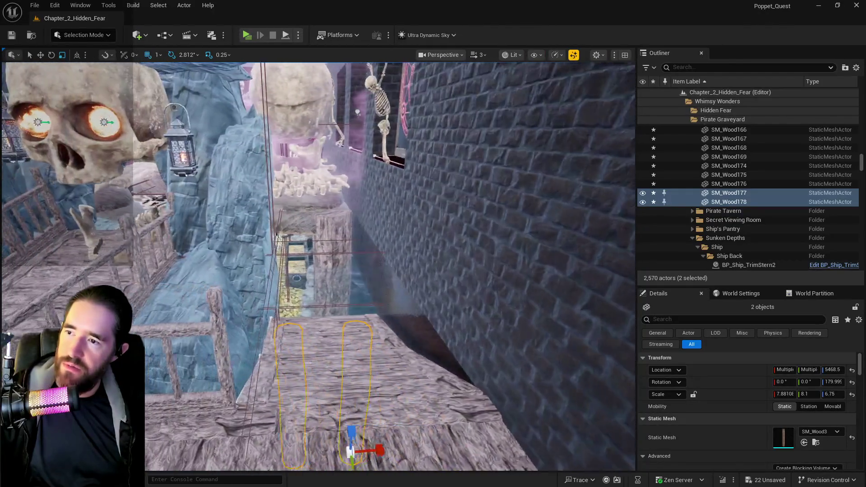
{"action": "left_click", "coordinate": [431, 343]}
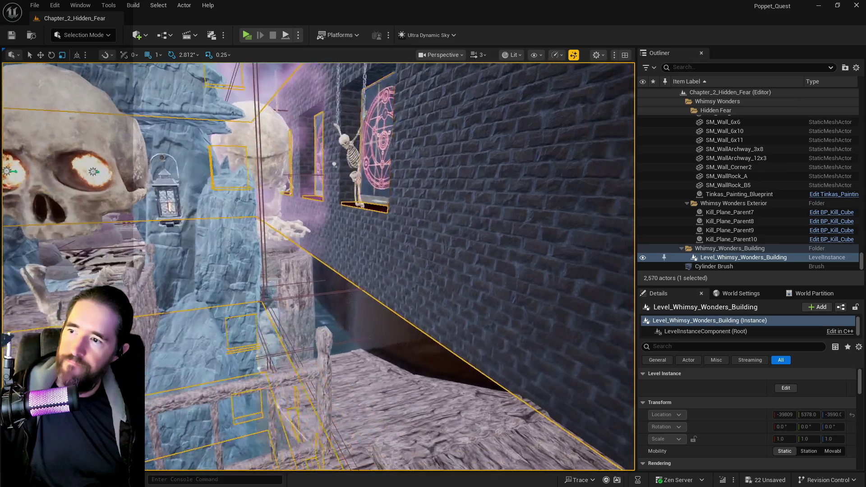
Select the hedge wall brush Box Brush6 behind the red door and frame its top.
{"action": "key", "text": "f"}
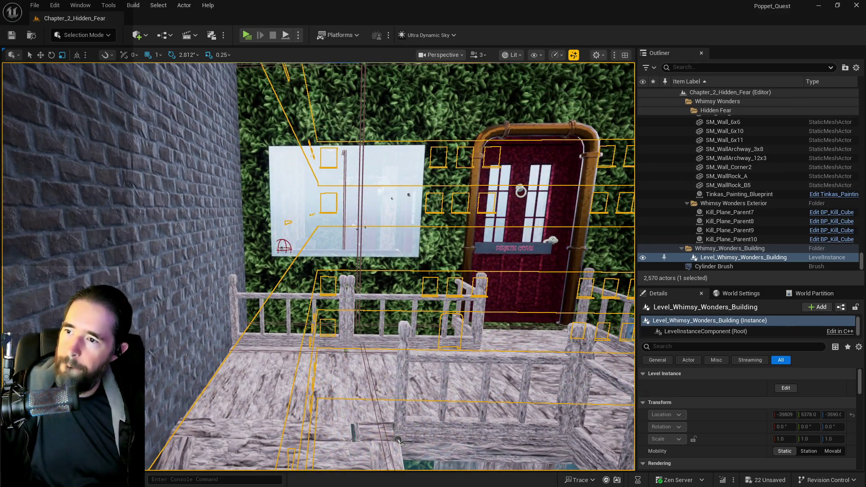
{"action": "left_click", "coordinate": [409, 251]}
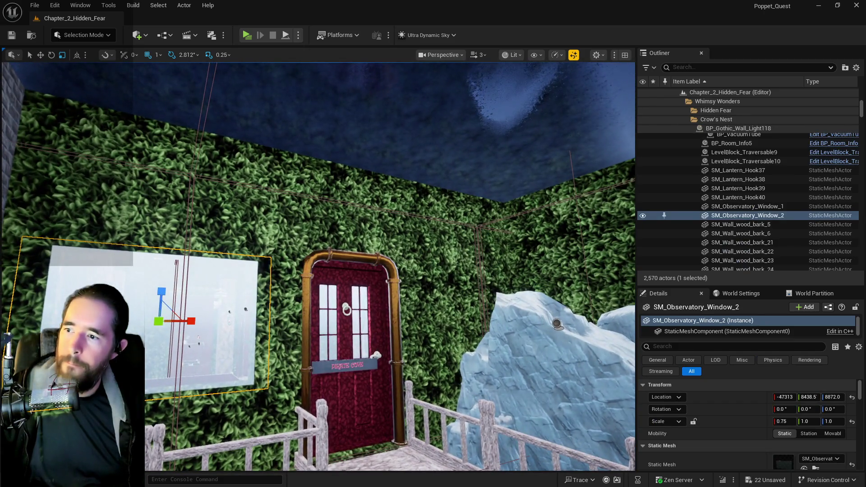
{"action": "left_click", "coordinate": [391, 283]}
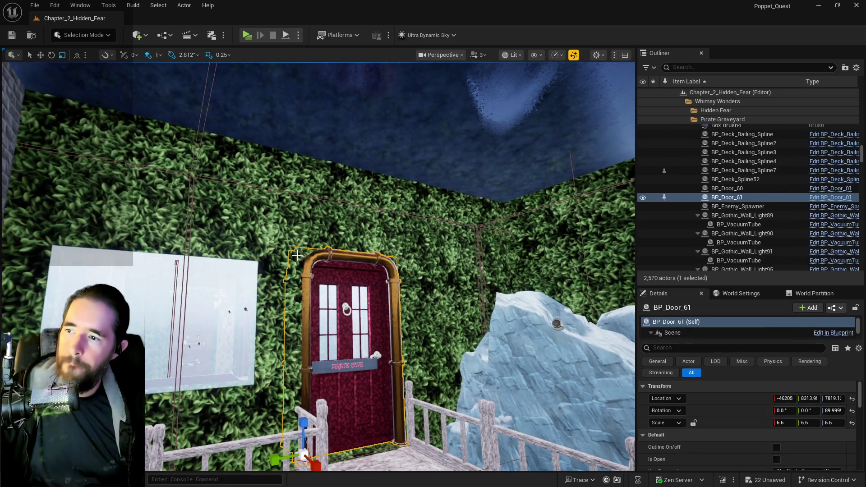
{"action": "left_click", "coordinate": [293, 254]}
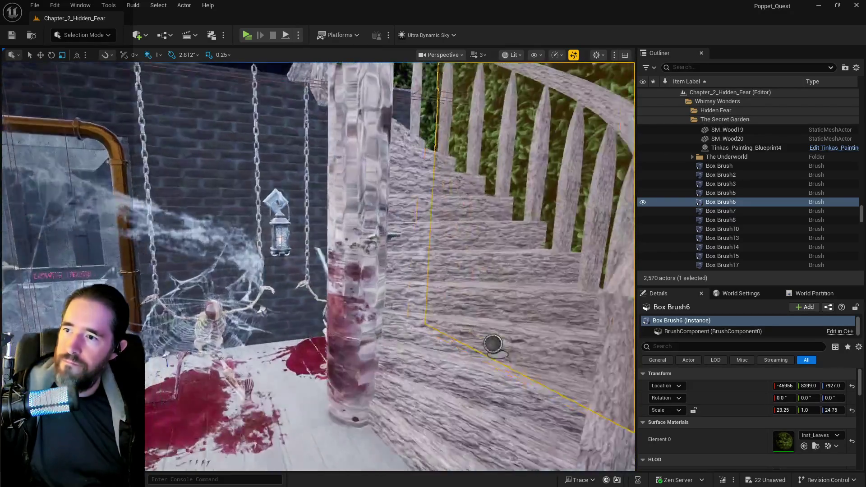
{"action": "left_click_drag", "start_coordinate": [493, 344], "coordinate": [424, 370]}
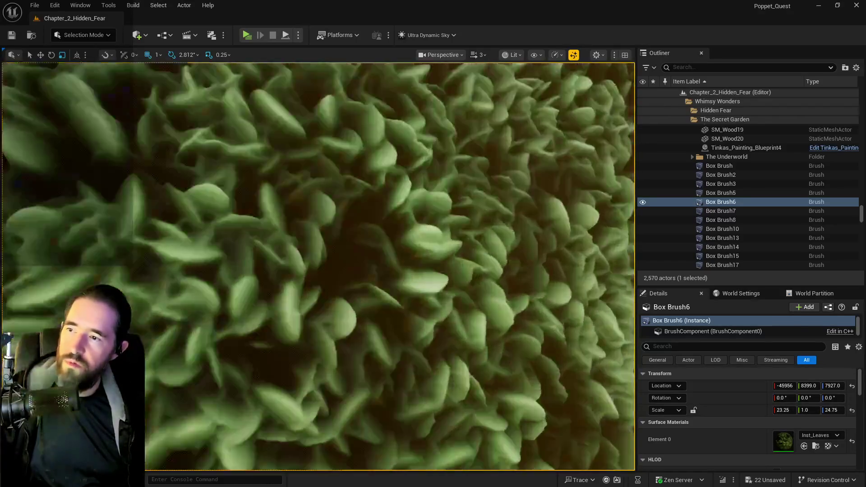
{"action": "left_click_drag", "start_coordinate": [388, 266], "coordinate": [370, 303]}
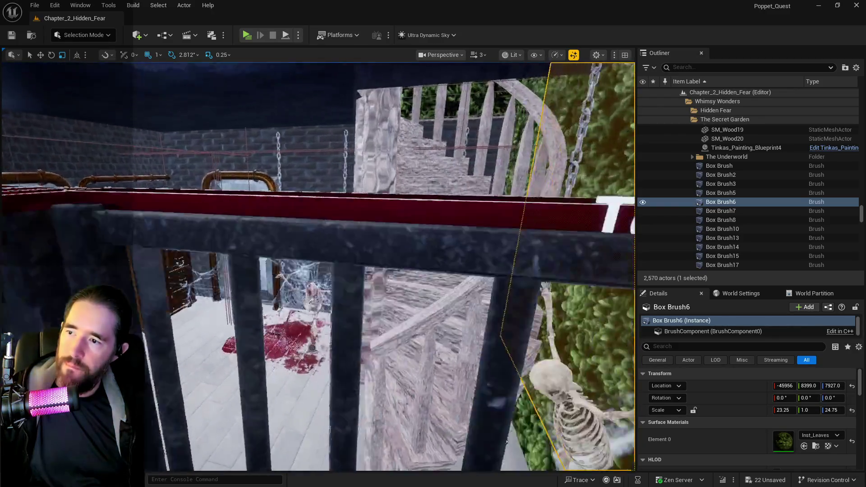
{"action": "left_click_drag", "start_coordinate": [312, 348], "coordinate": [319, 351]}
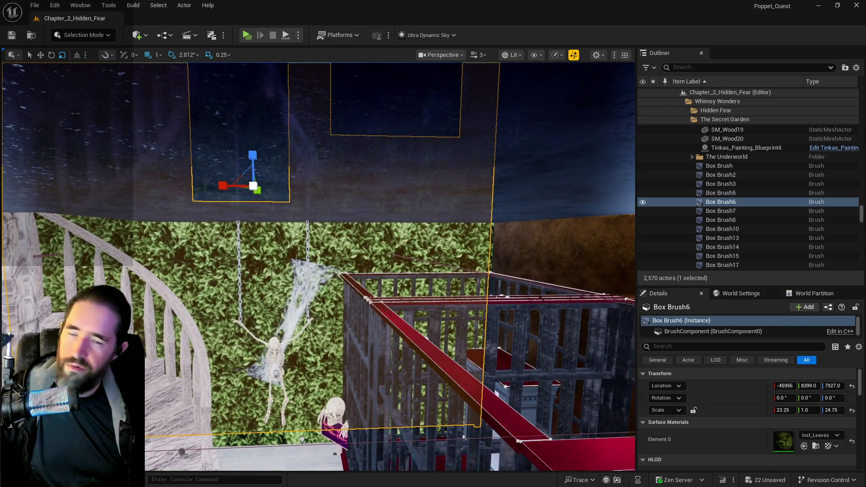
{"action": "mouse_move", "coordinate": [318, 351]}
{"action": "left_mouse_down"}
{"action": "mouse_move", "coordinate": [319, 343]}
{"action": "mouse_move", "coordinate": [318, 375]}
{"action": "left_mouse_up"}
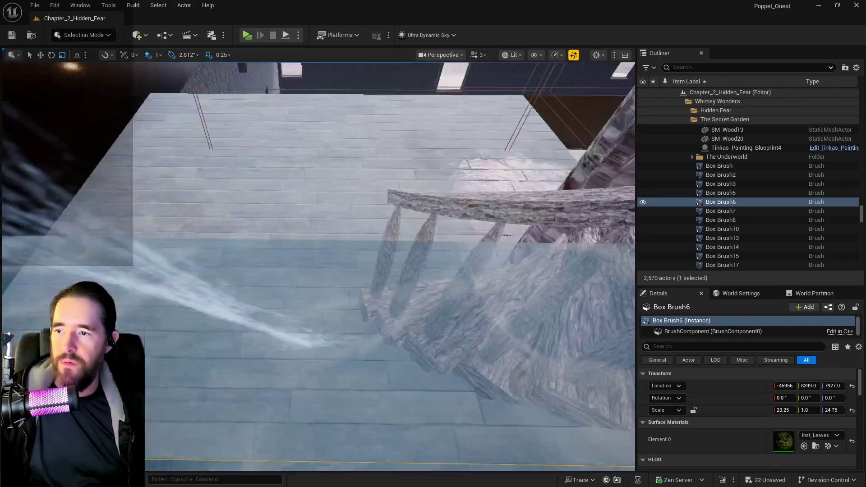
{"action": "left_click_drag", "start_coordinate": [319, 375], "coordinate": [318, 388]}
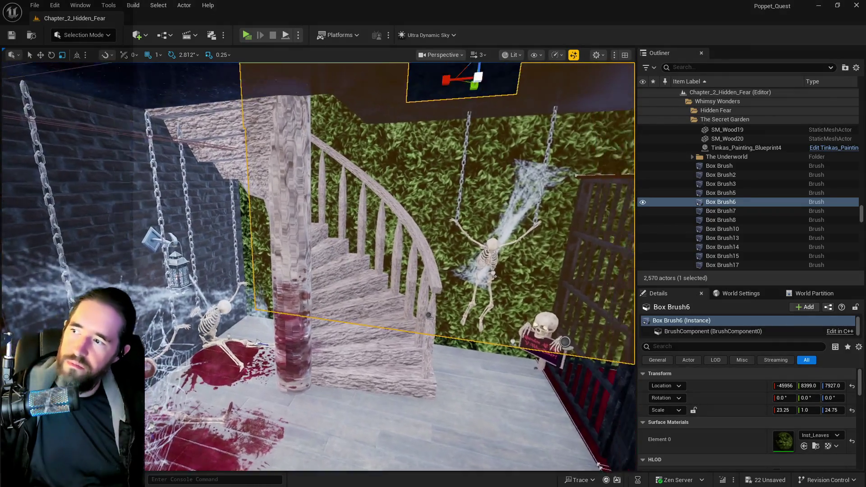
{"action": "left_click_drag", "start_coordinate": [318, 388], "coordinate": [318, 395]}
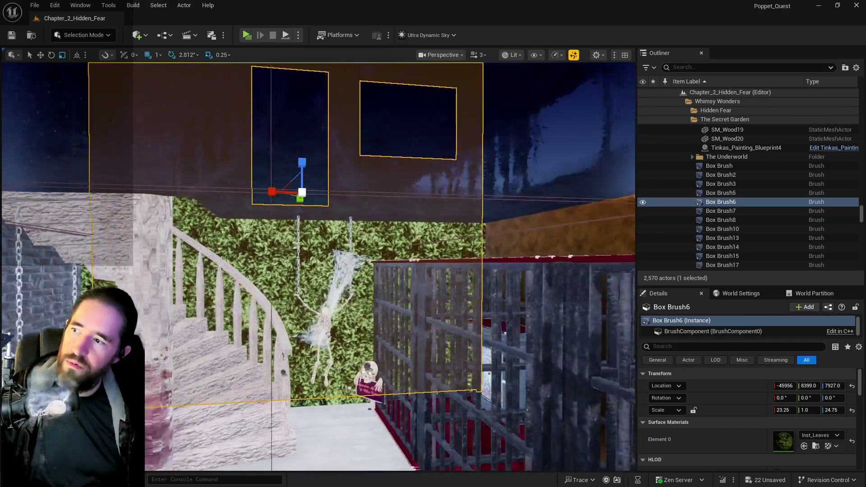
{"action": "scroll", "coordinate": [479, 459], "scroll_direction": "up", "scroll_amount": 3}
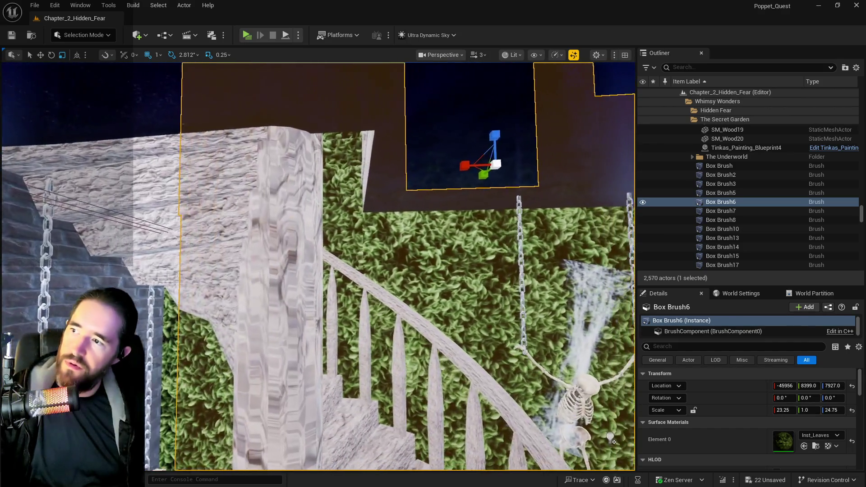
{"action": "scroll", "coordinate": [362, 168], "scroll_direction": "down", "scroll_amount": 5}
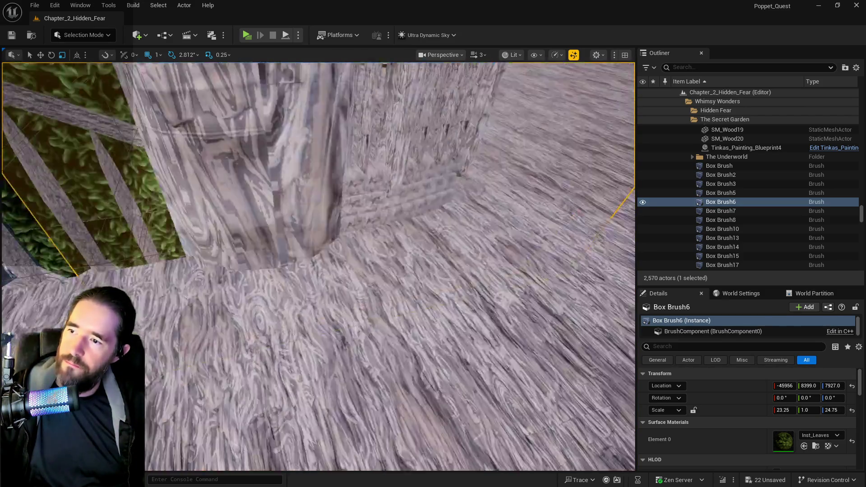
{"action": "scroll", "coordinate": [603, 436], "scroll_direction": "down", "scroll_amount": 5}
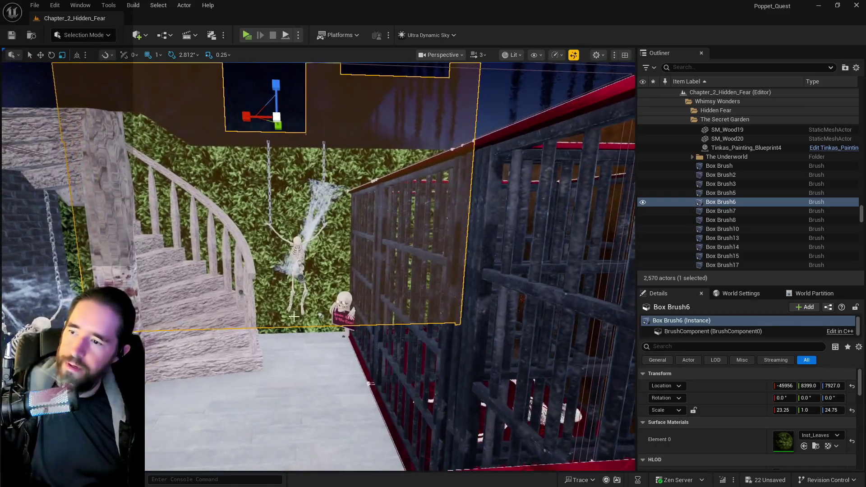
{"action": "scroll", "coordinate": [267, 280], "scroll_direction": "up", "scroll_amount": 2}
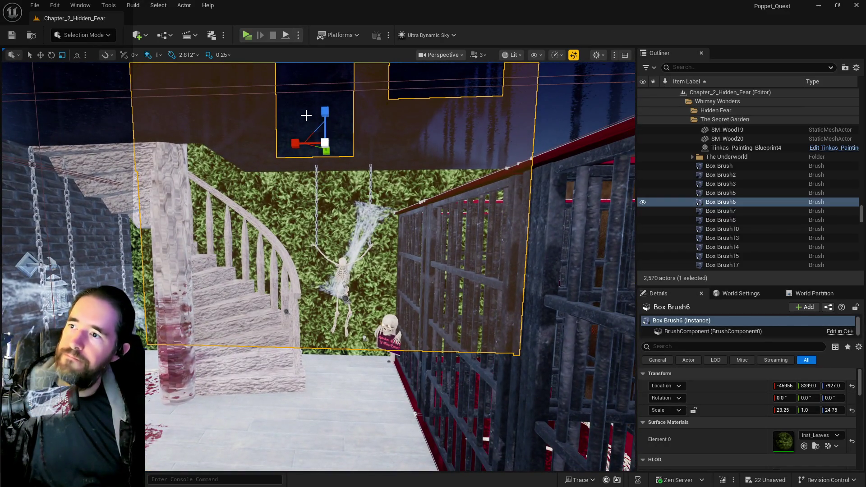
Shorten Box Brush6 by entering a smaller Scale Z of 17.75 in Details.
{"action": "double_click", "coordinate": [833, 410]}
{"action": "type", "text": "17.75"}
{"action": "key", "text": "Return"}
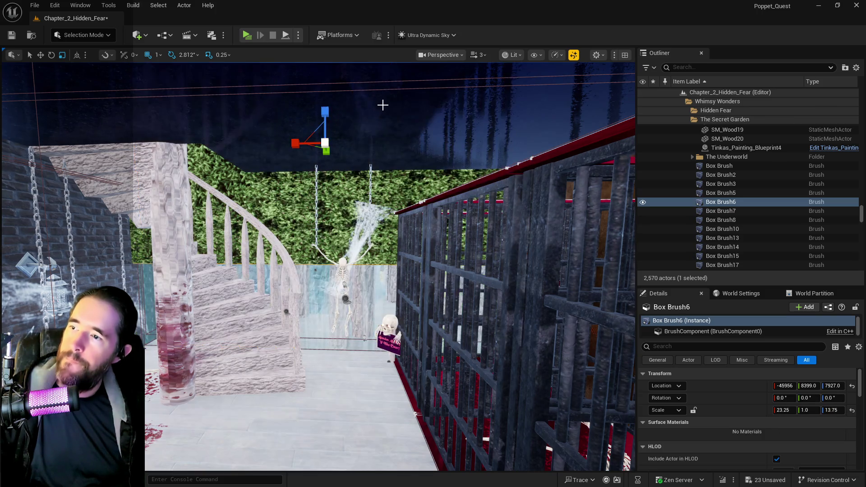
{"action": "scroll", "coordinate": [387, 103], "scroll_direction": "down", "scroll_amount": 2}
{"action": "scroll", "coordinate": [387, 103], "scroll_direction": "up", "scroll_amount": 8}
{"action": "scroll", "coordinate": [352, 186], "scroll_direction": "down", "scroll_amount": 8}
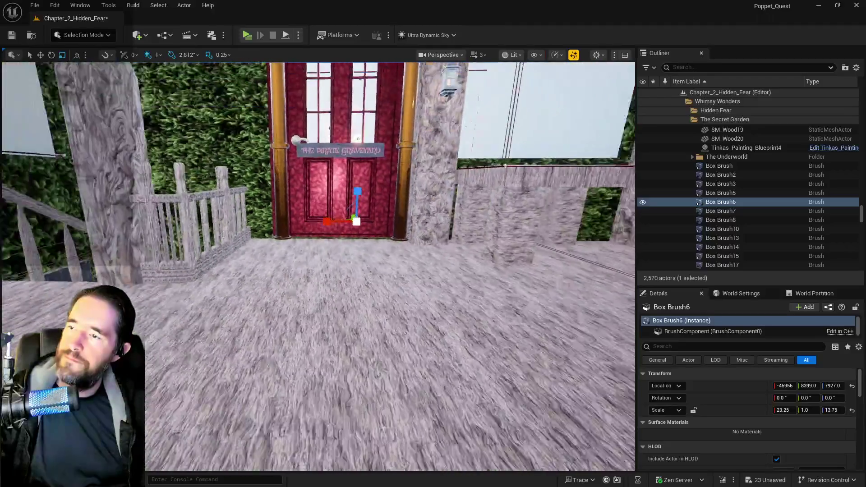
Raise Box Brush6 along Z to about 8936, above the red door.
{"action": "left_click_drag", "start_coordinate": [346, 209], "coordinate": [354, 129]}
{"action": "scroll", "coordinate": [354, 129], "scroll_direction": "down", "scroll_amount": 3}
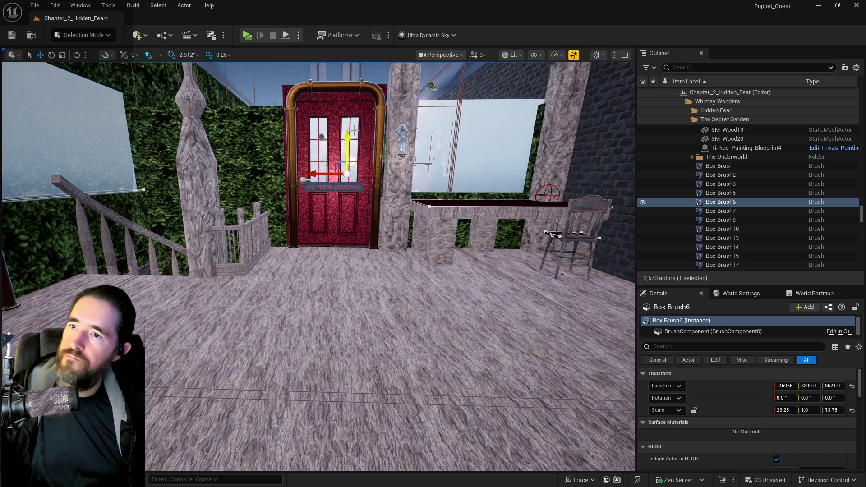
{"action": "scroll", "coordinate": [452, 117], "scroll_direction": "down", "scroll_amount": 4}
{"action": "scroll", "coordinate": [532, 100], "scroll_direction": "up", "scroll_amount": 3}
{"action": "scroll", "coordinate": [531, 101], "scroll_direction": "up", "scroll_amount": 3}
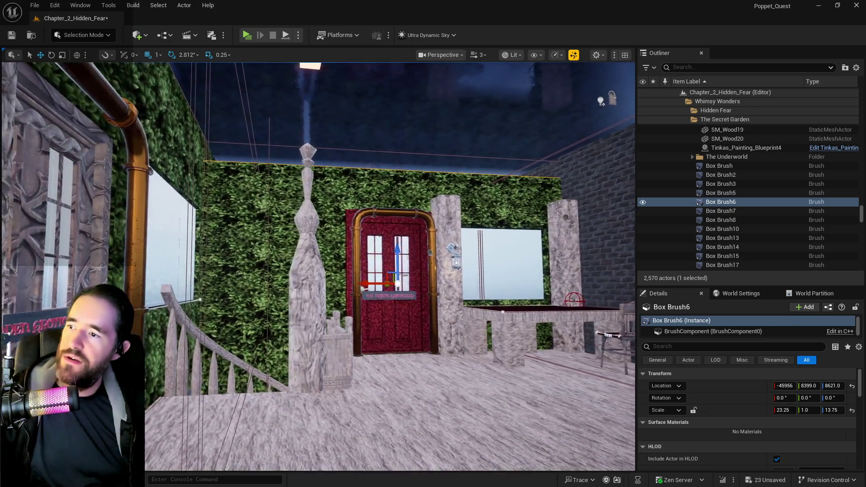
{"action": "mouse_move", "coordinate": [377, 251]}
{"action": "left_mouse_down"}
{"action": "mouse_move", "coordinate": [382, 215]}
{"action": "mouse_move", "coordinate": [338, 178]}
{"action": "mouse_move", "coordinate": [375, 180]}
{"action": "mouse_move", "coordinate": [346, 197]}
{"action": "left_mouse_up"}
{"action": "left_click", "coordinate": [270, 179]}
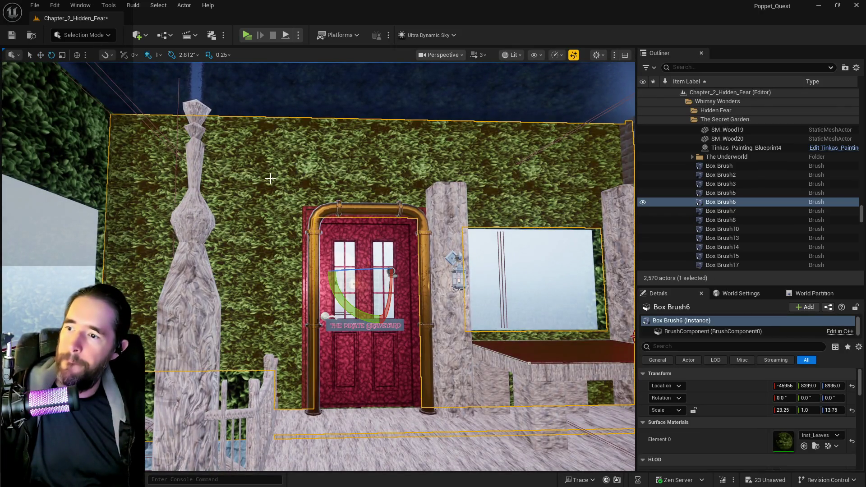
{"action": "left_click_drag", "start_coordinate": [275, 181], "coordinate": [275, 199]}
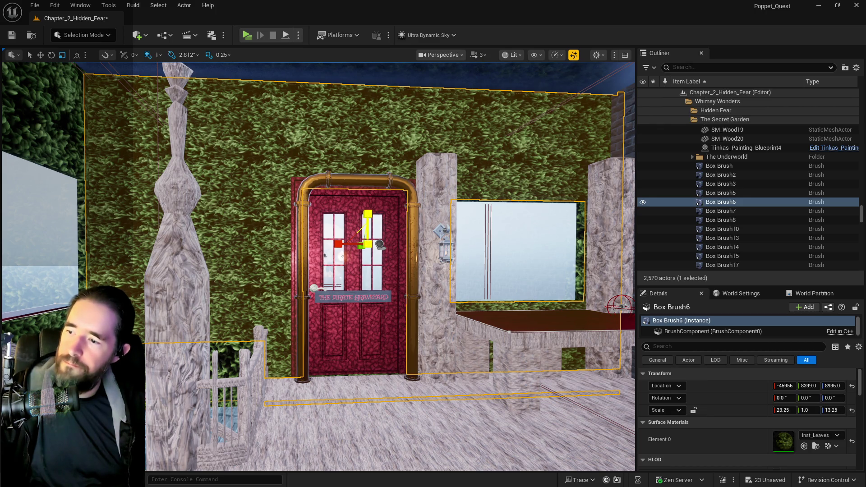
{"action": "left_click_drag", "start_coordinate": [275, 198], "coordinate": [258, 173]}
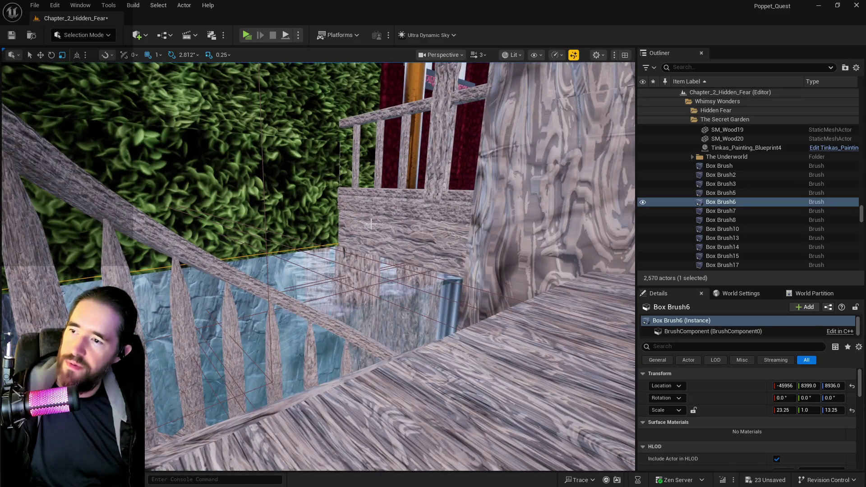
{"action": "left_click", "coordinate": [371, 224]}
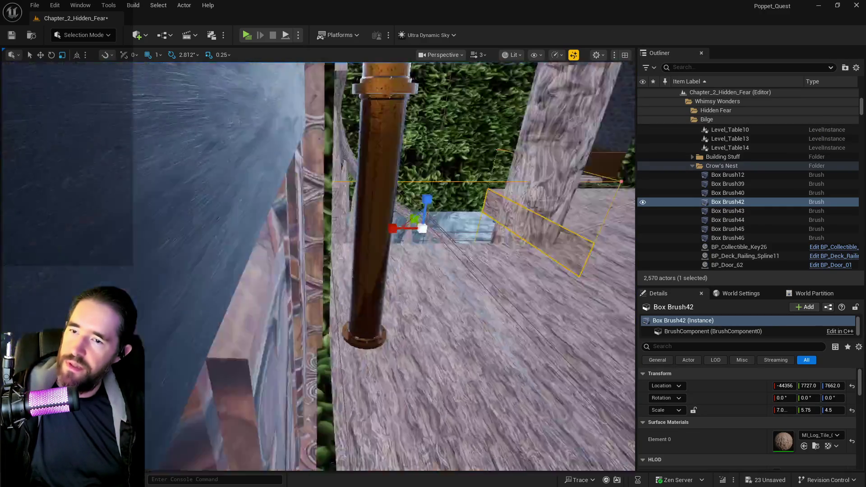
{"action": "left_click_drag", "start_coordinate": [371, 224], "coordinate": [388, 243]}
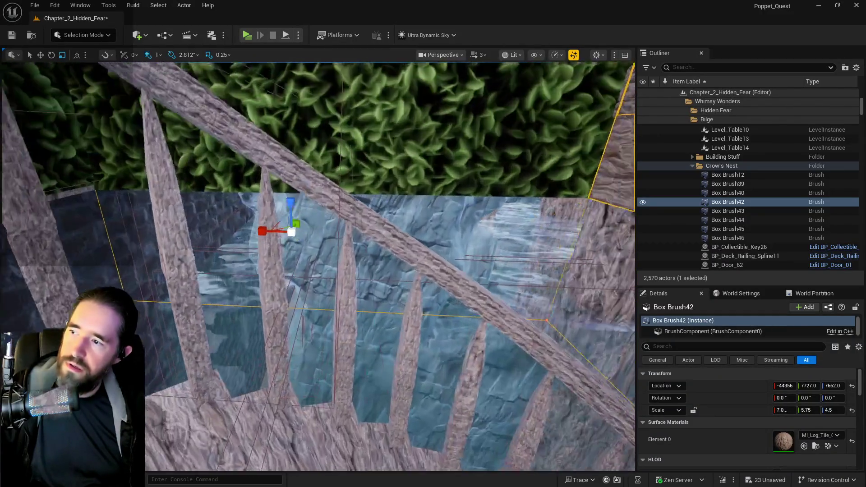
Replace Box Brush40's MI_EP_Metall Element 0 material with Inst_Leaves.
{"action": "left_click_drag", "start_coordinate": [316, 226], "coordinate": [300, 198]}
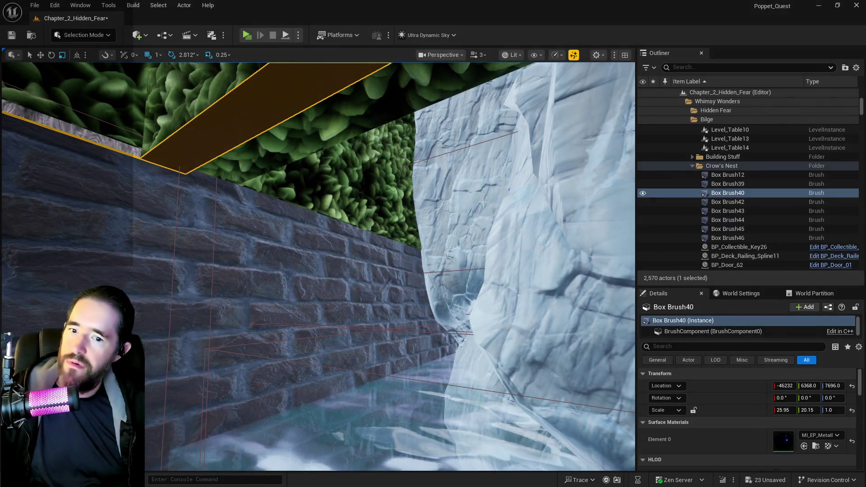
{"action": "left_click_drag", "start_coordinate": [319, 81], "coordinate": [319, 244]}
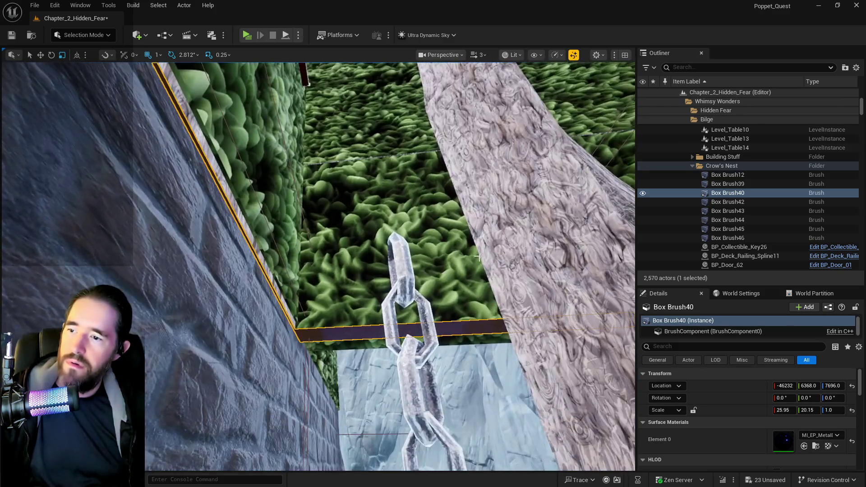
{"action": "left_click", "coordinate": [406, 218]}
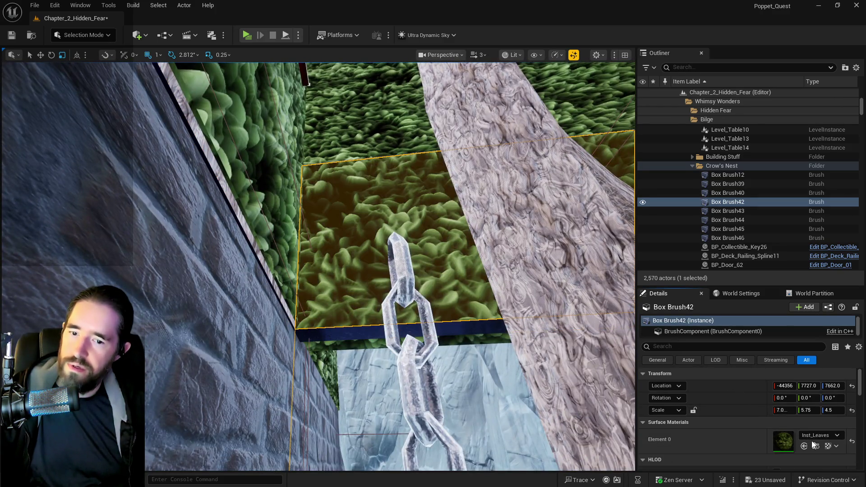
{"action": "key", "text": "ctrl+z"}
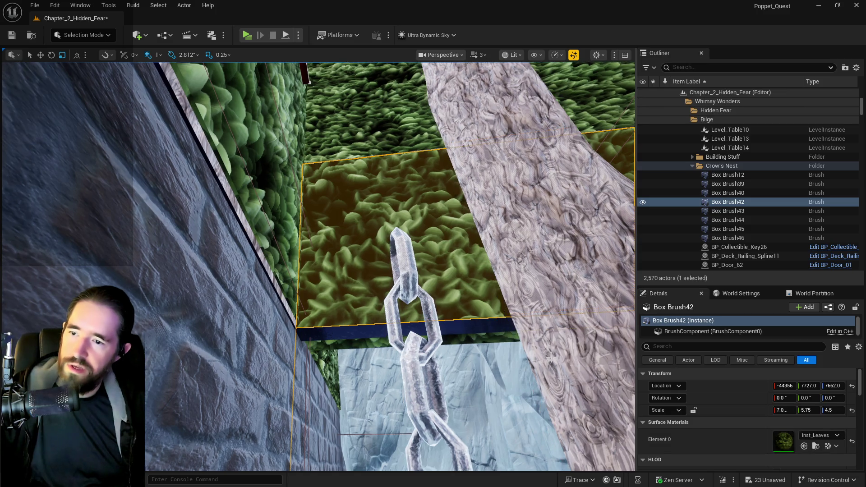
{"action": "left_click", "coordinate": [804, 446]}
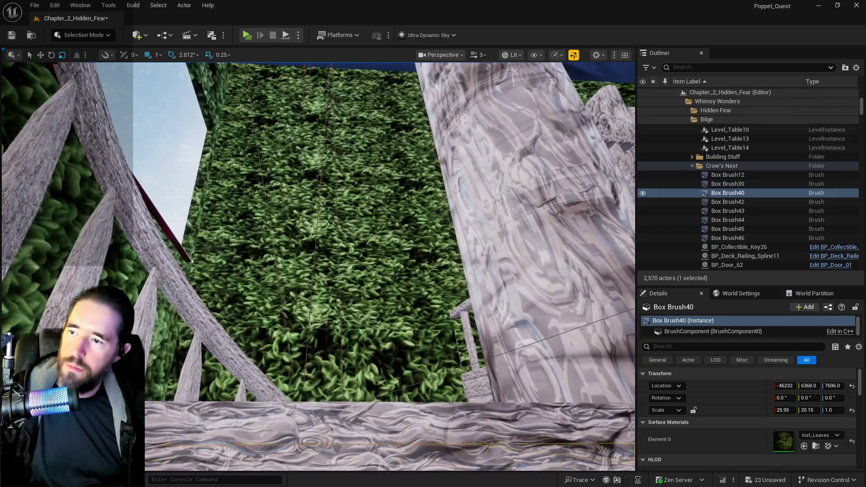
{"action": "left_click", "coordinate": [357, 241]}
Duplicate the hedge wall brush and move the copy down.
{"action": "key", "text": "w"}
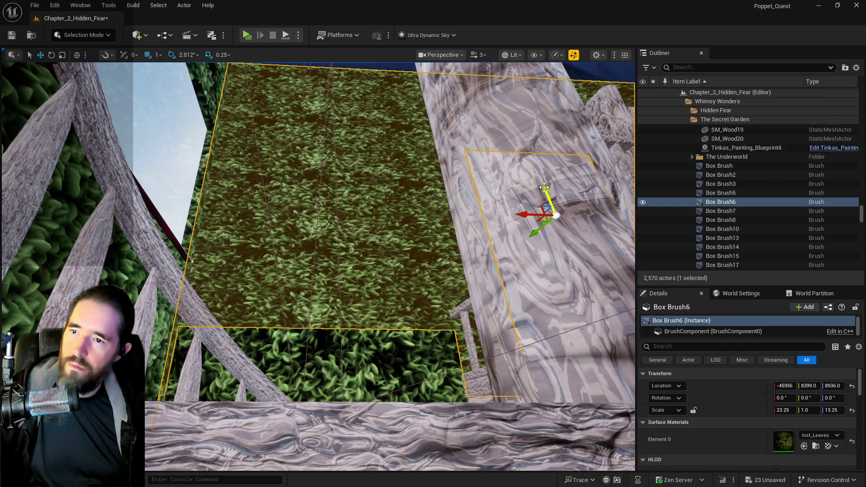
{"action": "mouse_move", "coordinate": [545, 189]}
{"action": "left_mouse_down"}
{"action": "mouse_move", "coordinate": [620, 422]}
{"action": "mouse_move", "coordinate": [512, 369]}
{"action": "left_mouse_up"}
{"action": "scroll", "coordinate": [201, 391], "scroll_direction": "up", "scroll_amount": 3}
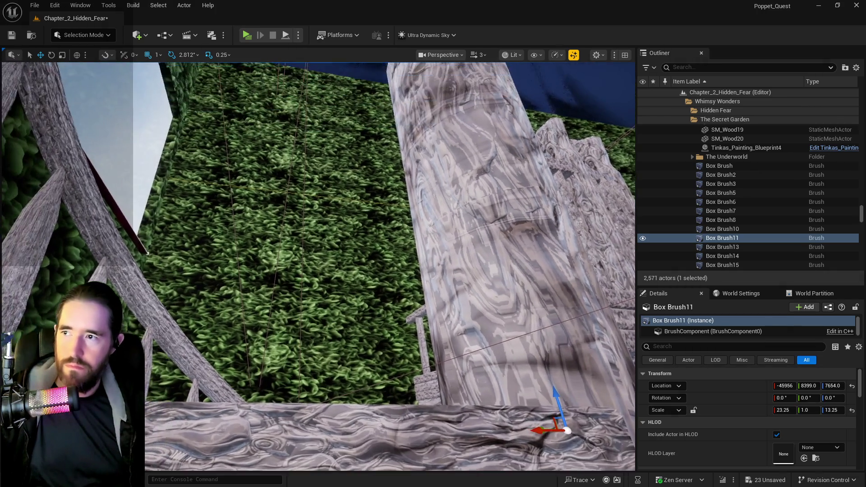
{"action": "key", "text": "f"}
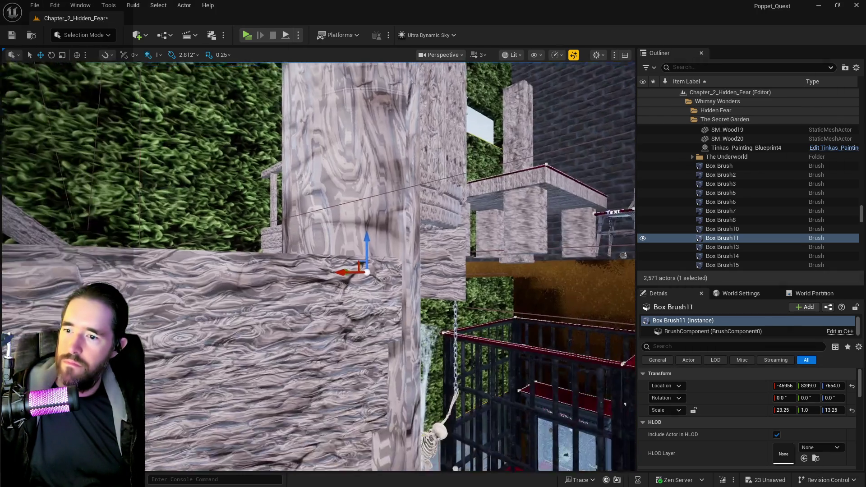
Undo the move and the misplaced copy, then Alt-drag a fresh duplicate of Box Brush6.
{"action": "left_click", "coordinate": [34, 5]}
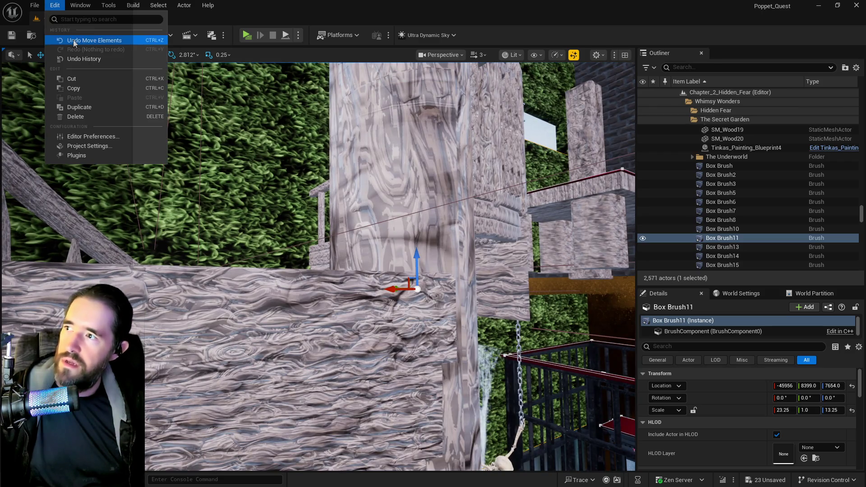
{"action": "left_click", "coordinate": [545, 223]}
{"action": "key", "text": "ctrl+z"}
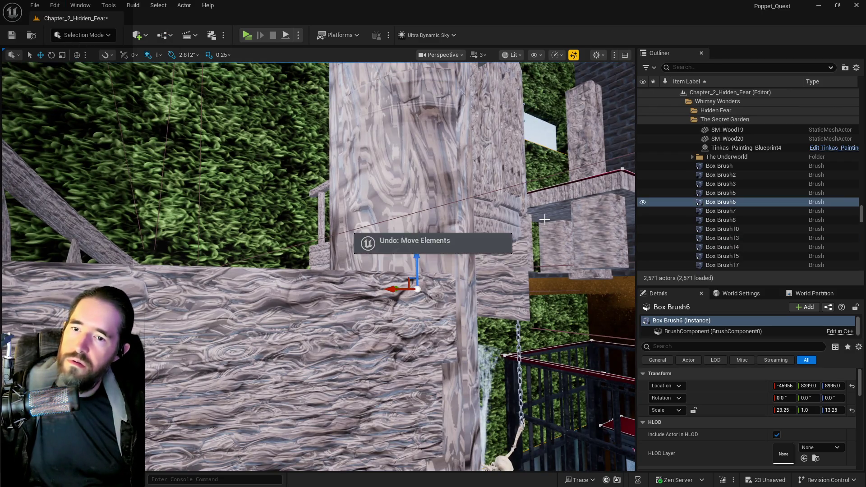
{"action": "right_click", "coordinate": [713, 204]}
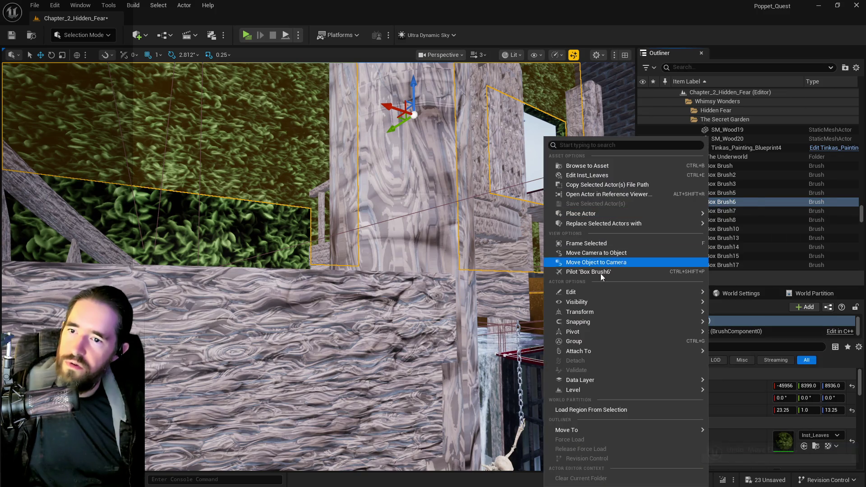
{"action": "mouse_move", "coordinate": [588, 294]}
{"action": "left_click", "coordinate": [428, 324]}
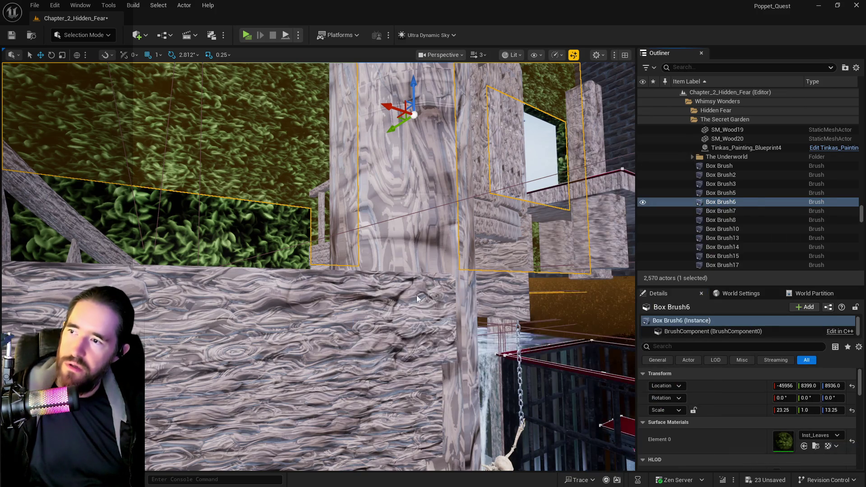
{"action": "mouse_move", "coordinate": [401, 111]}
{"action": "left_mouse_down", "text": "alt"}
{"action": "mouse_move", "coordinate": [412, 83]}
{"action": "mouse_move", "coordinate": [426, 240]}
{"action": "mouse_move", "coordinate": [456, 239]}
{"action": "mouse_move", "coordinate": [456, 253]}
{"action": "mouse_move", "coordinate": [446, 235]}
{"action": "mouse_move", "coordinate": [451, 243]}
{"action": "left_mouse_up", "text": "alt"}
Lower Box Brush11 to about Z 6630 beside the skeleton and reduce its Z scale to 11.5.
{"action": "mouse_move", "coordinate": [326, 149]}
{"action": "left_mouse_down"}
{"action": "mouse_move", "coordinate": [343, 249]}
{"action": "mouse_move", "coordinate": [305, 224]}
{"action": "mouse_move", "coordinate": [360, 244]}
{"action": "left_mouse_up"}
{"action": "left_click", "coordinate": [305, 224]}
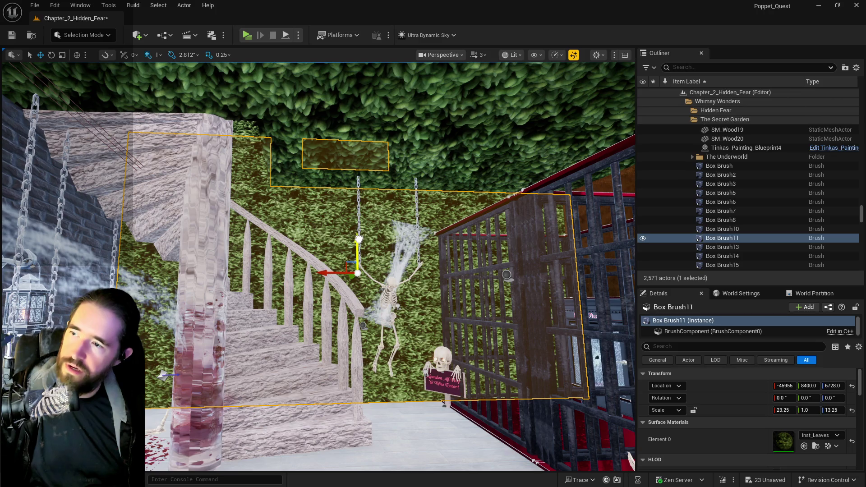
{"action": "key", "text": "r"}
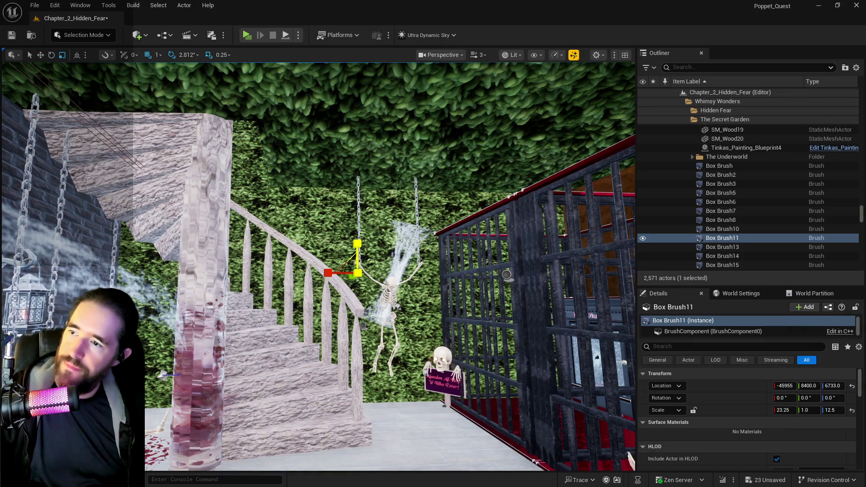
{"action": "mouse_move", "coordinate": [357, 253]}
{"action": "left_mouse_down"}
{"action": "mouse_move", "coordinate": [325, 252]}
{"action": "mouse_move", "coordinate": [334, 244]}
{"action": "mouse_move", "coordinate": [343, 253]}
{"action": "mouse_move", "coordinate": [386, 242]}
{"action": "mouse_move", "coordinate": [426, 271]}
{"action": "mouse_move", "coordinate": [281, 251]}
{"action": "left_mouse_up"}
{"action": "key", "text": "w"}
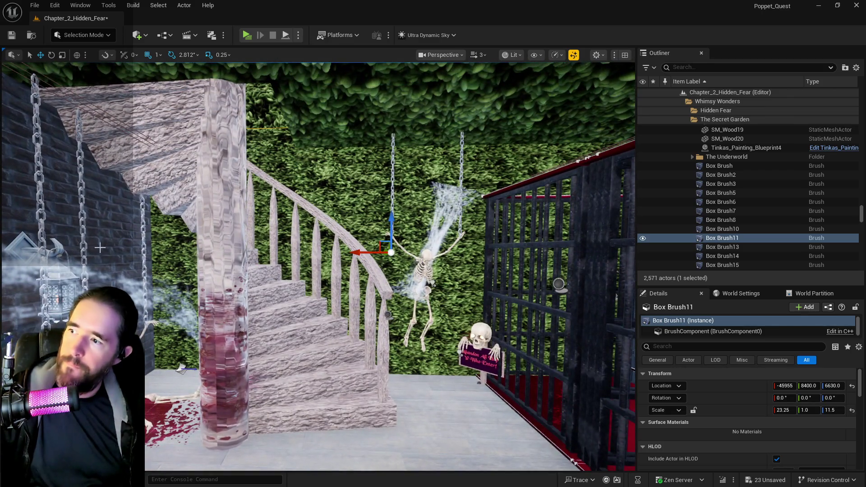
{"action": "left_click", "coordinate": [105, 259]}
Fly the camera from the spider web to the treasure room and select Box Brush57.
{"action": "scroll", "coordinate": [742, 416], "scroll_direction": "down", "scroll_amount": 2}
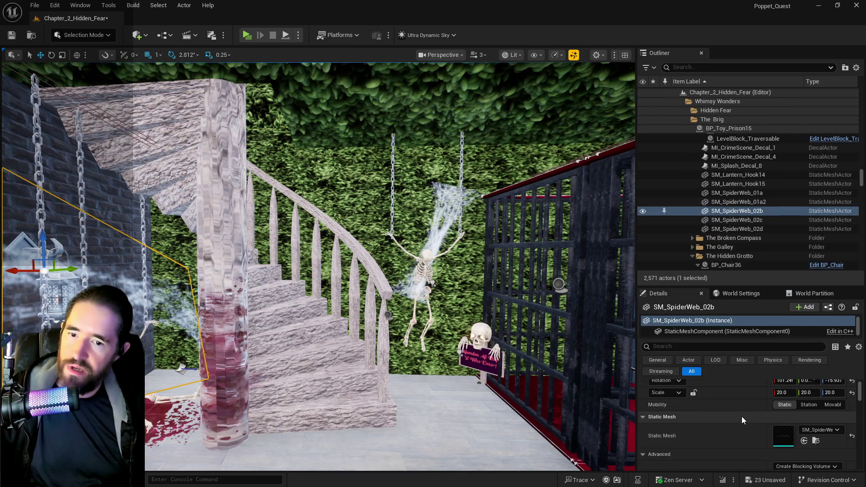
{"action": "scroll", "coordinate": [742, 416], "scroll_direction": "down", "scroll_amount": 2}
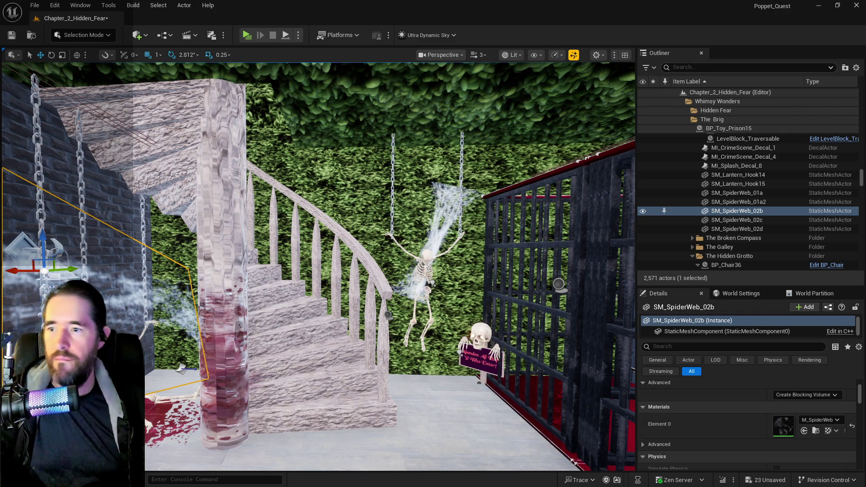
{"action": "left_click_drag", "start_coordinate": [587, 424], "coordinate": [560, 406]}
{"action": "key", "text": "w"}
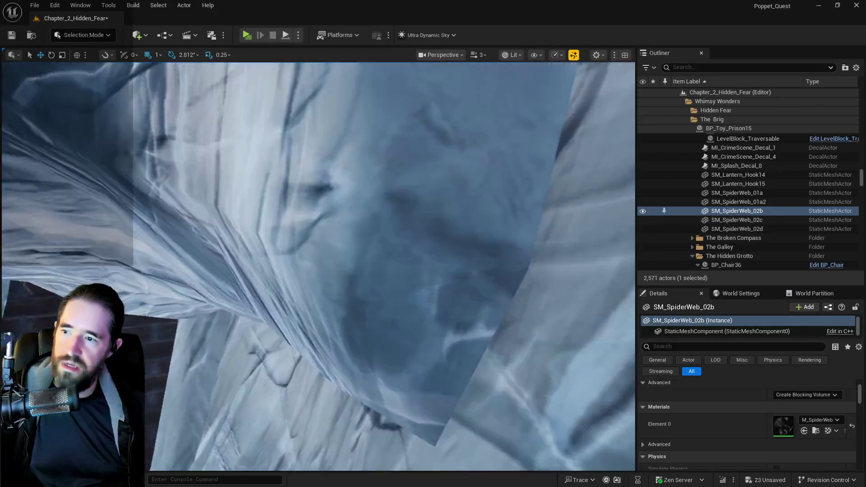
{"action": "left_click_drag", "start_coordinate": [443, 334], "coordinate": [447, 343]}
{"action": "key", "text": "s"}
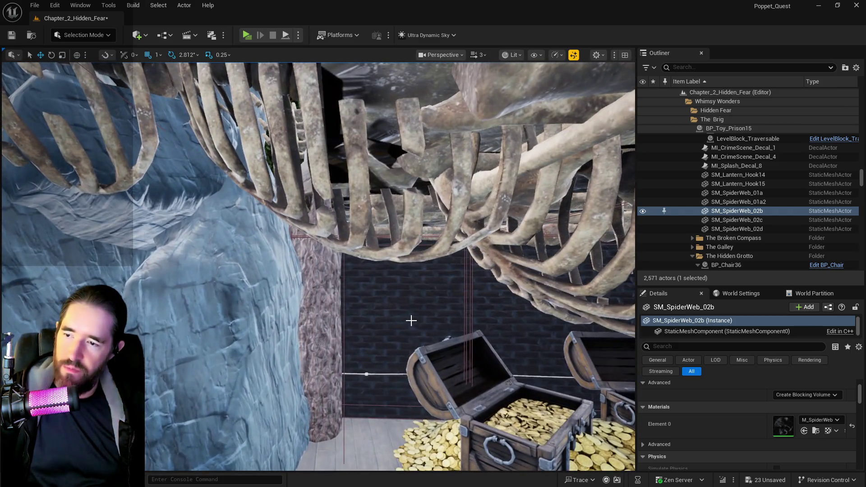
{"action": "left_click", "coordinate": [410, 319]}
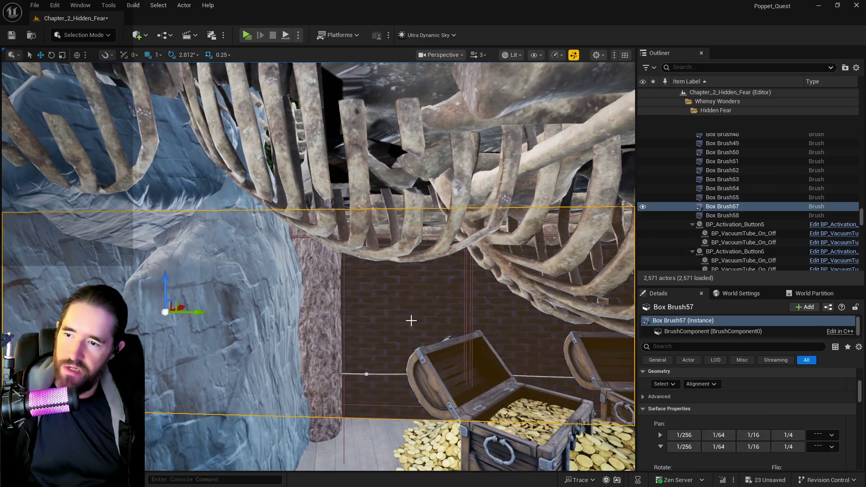
{"action": "key", "text": "w"}
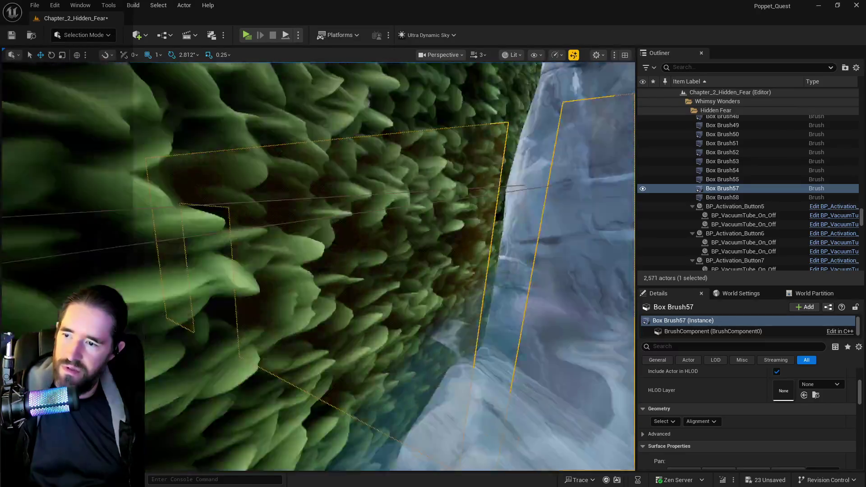
{"action": "key", "text": "s"}
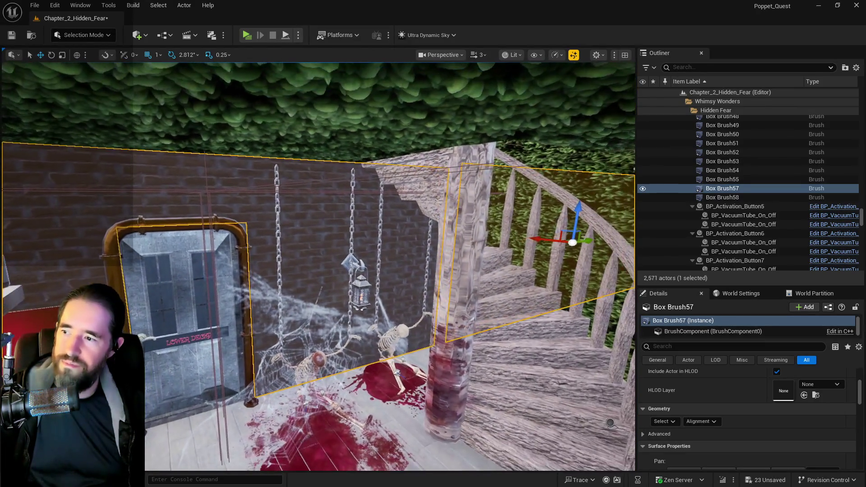
{"action": "key", "text": "w"}
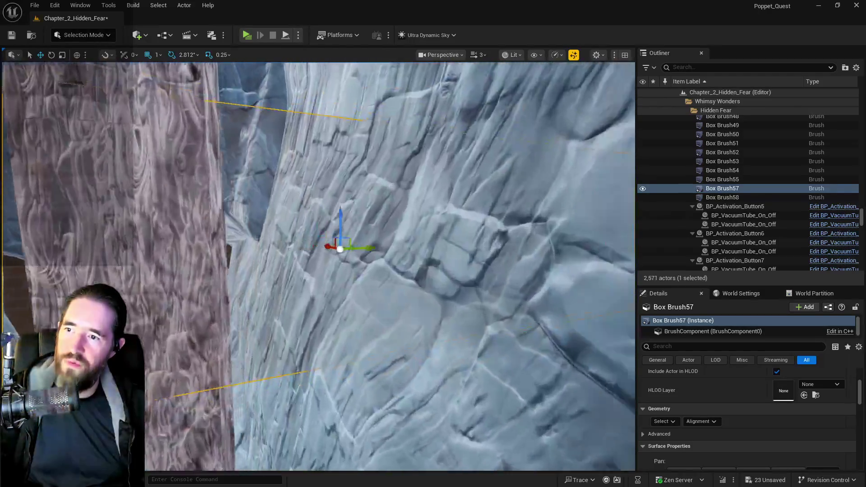
{"action": "key", "text": "w"}
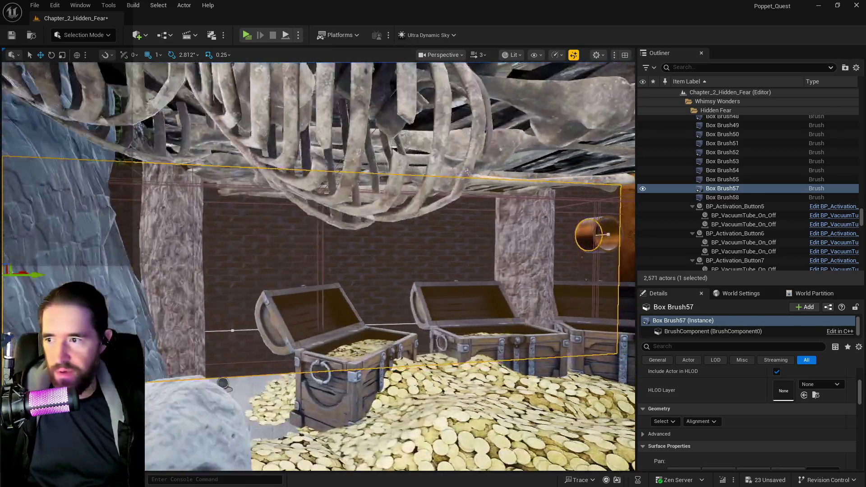
{"action": "key", "text": "s"}
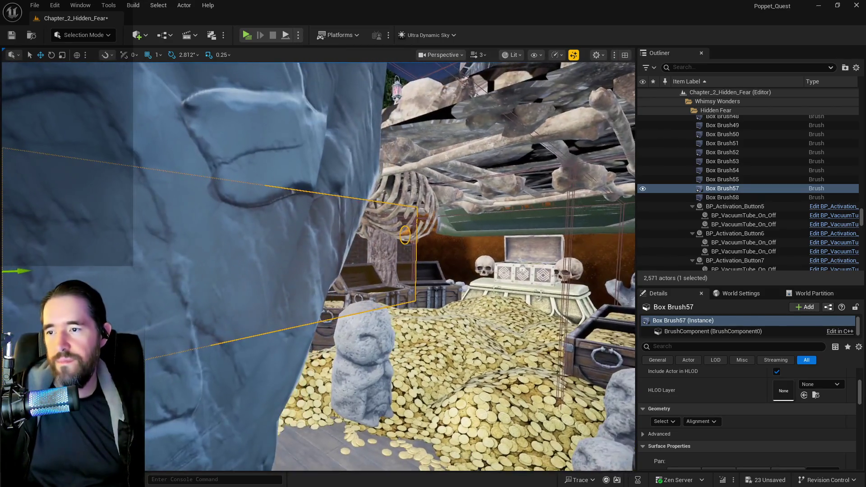
{"action": "key", "text": "w"}
{"action": "key", "text": "w"}
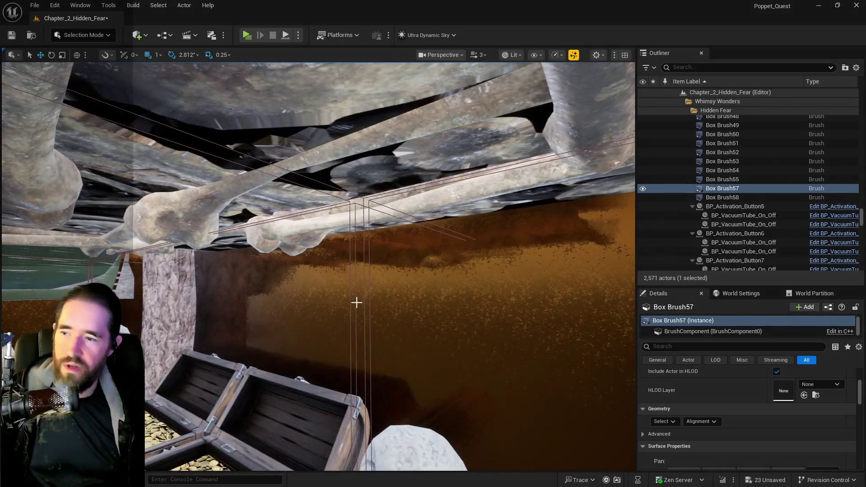
{"action": "key", "text": "w"}
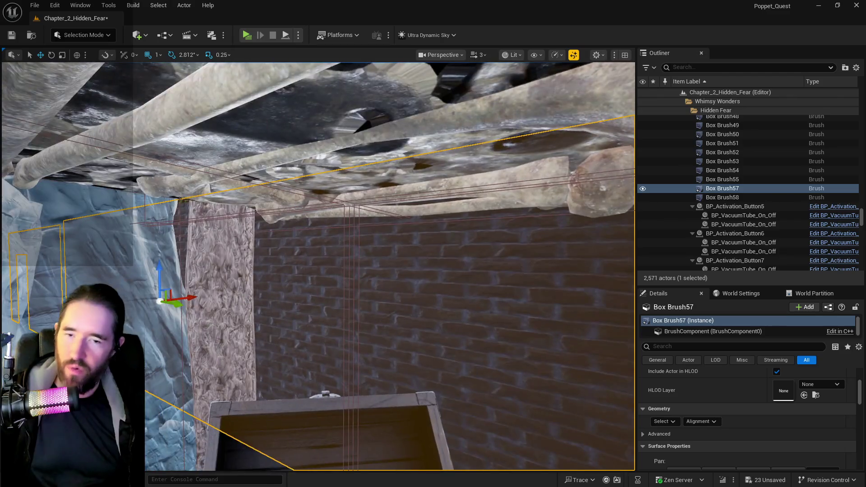
{"action": "key", "text": "w"}
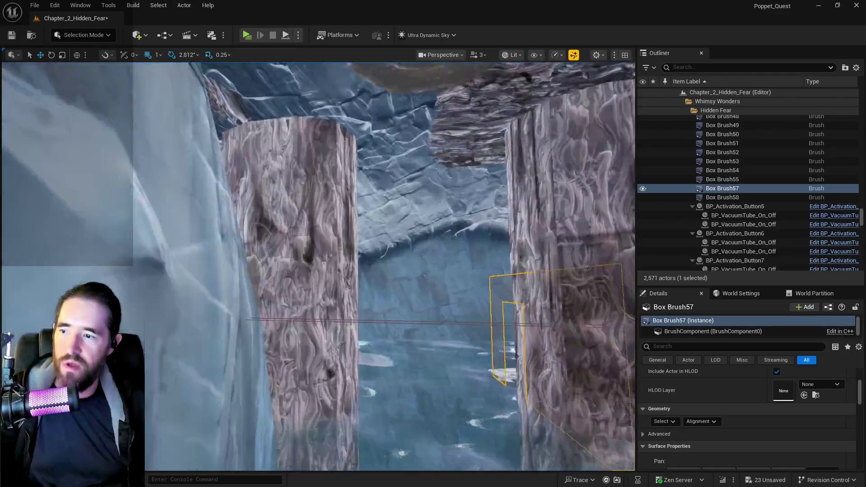
{"action": "key", "text": "w"}
{"action": "key", "text": "w"}
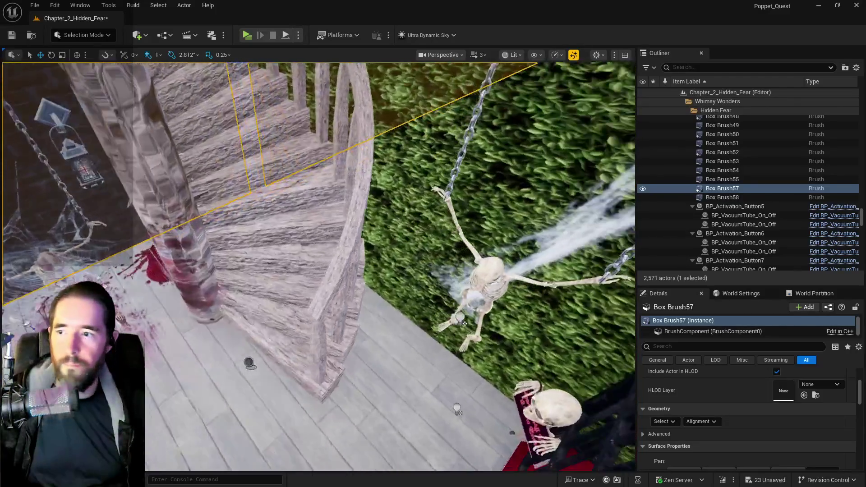
{"action": "key", "text": "f"}
{"action": "scroll", "coordinate": [716, 398], "scroll_direction": "down", "scroll_amount": 3}
{"action": "scroll", "coordinate": [717, 397], "scroll_direction": "down", "scroll_amount": 3}
{"action": "scroll", "coordinate": [718, 420], "scroll_direction": "up", "scroll_amount": 5}
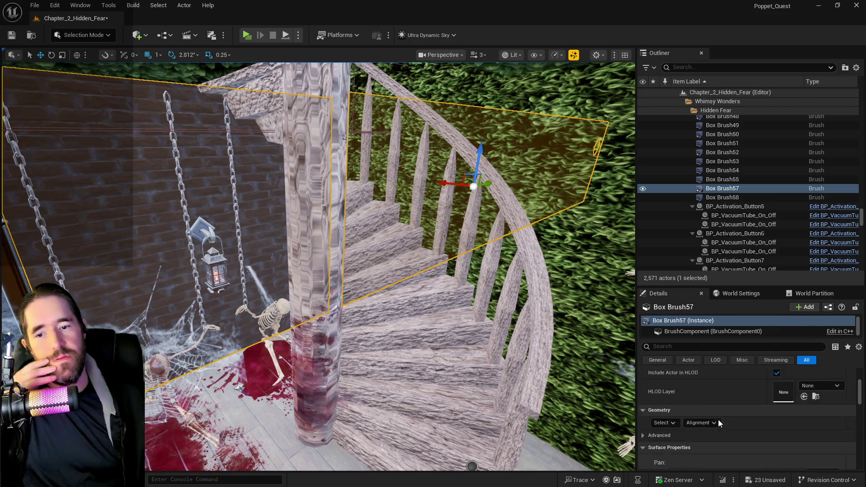
{"action": "scroll", "coordinate": [719, 420], "scroll_direction": "up", "scroll_amount": 3}
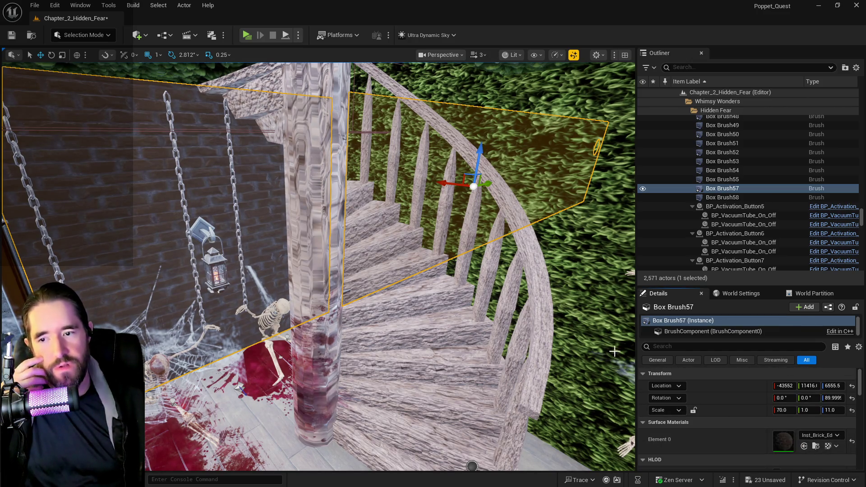
{"action": "left_click", "coordinate": [591, 336]}
{"action": "key", "text": "f"}
Select all adjacent surfaces of hedge Box Brush11 beside the staircase for editing.
{"action": "scroll", "coordinate": [720, 405], "scroll_direction": "down", "scroll_amount": 3}
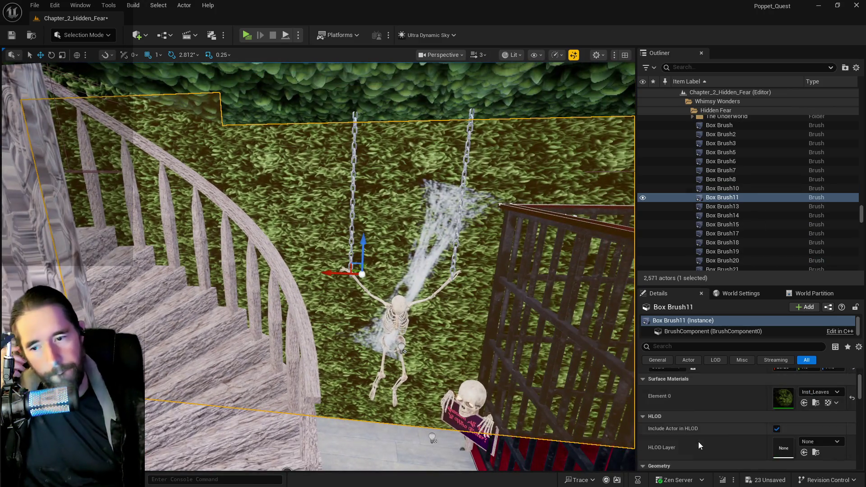
{"action": "scroll", "coordinate": [691, 444], "scroll_direction": "up", "scroll_amount": 1}
{"action": "left_click", "coordinate": [668, 449]}
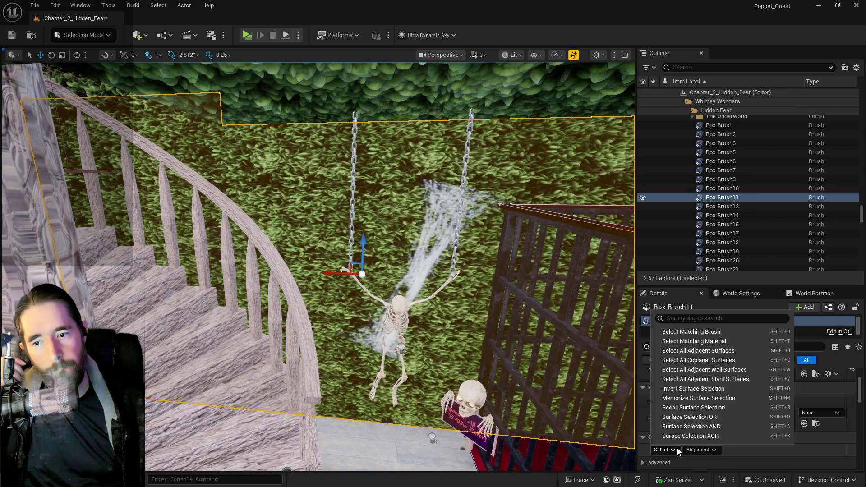
{"action": "left_click", "coordinate": [686, 350]}
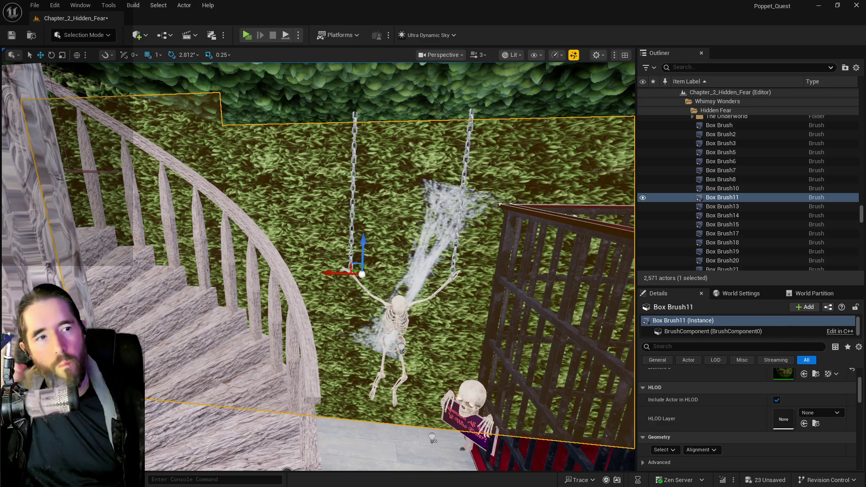
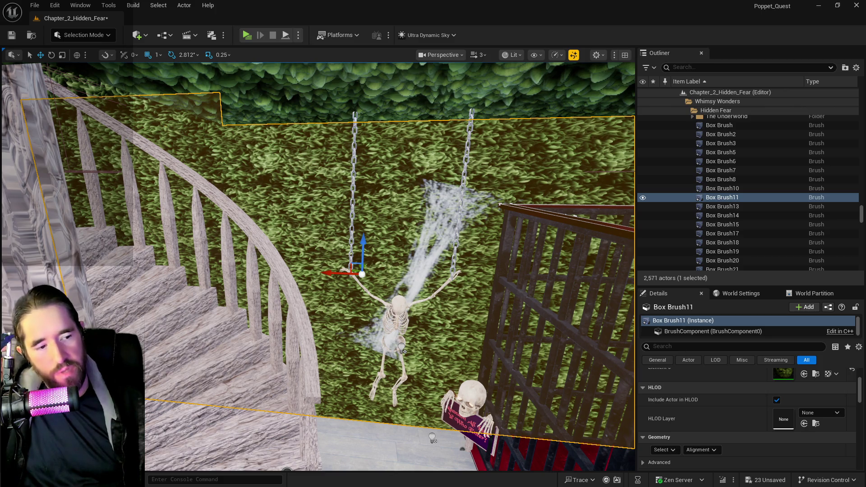
Raise the height of the Box Brush11 wall behind the hanging skeleton.
{"action": "key", "text": "ctrl+z"}
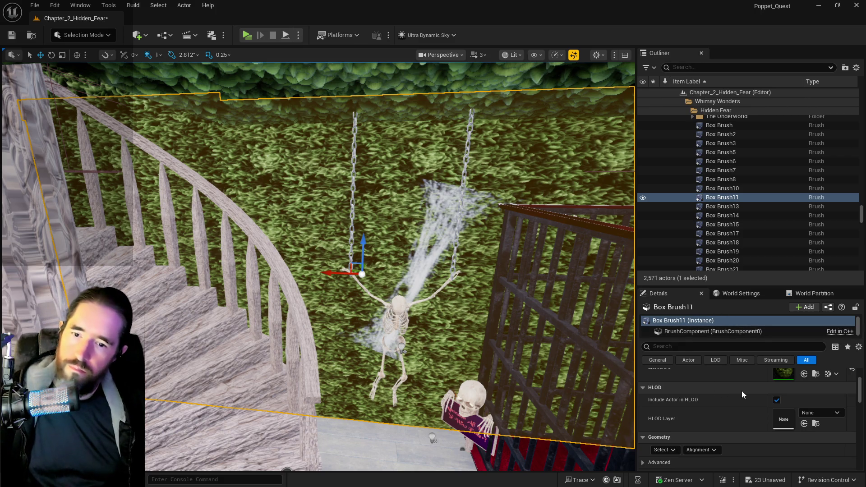
{"action": "scroll", "coordinate": [743, 391], "scroll_direction": "down", "scroll_amount": 1}
{"action": "scroll", "coordinate": [794, 395], "scroll_direction": "up", "scroll_amount": 3}
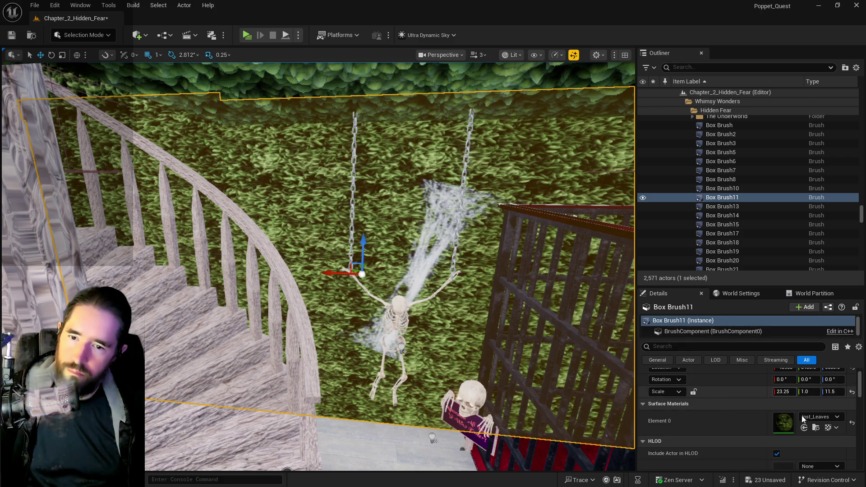
Assign the brick material to the wall and tile it at Scale U/V 10.0.
{"action": "left_click", "coordinate": [805, 428]}
{"action": "scroll", "coordinate": [749, 437], "scroll_direction": "down", "scroll_amount": 2}
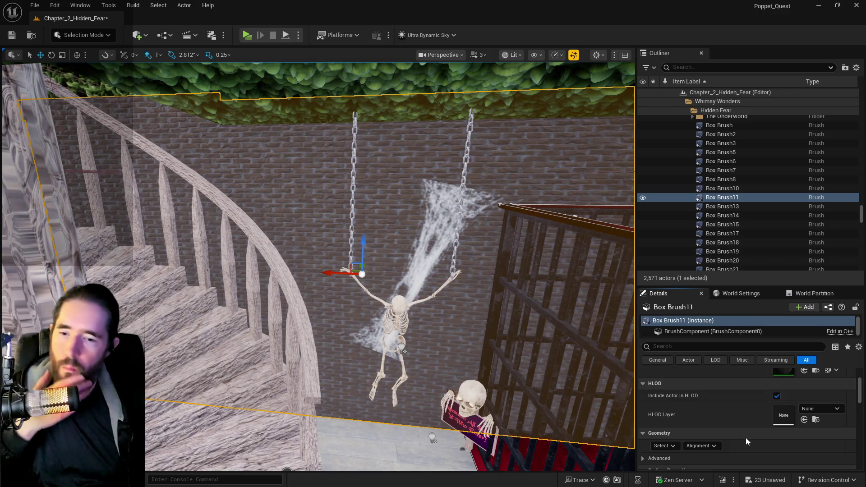
{"action": "scroll", "coordinate": [746, 438], "scroll_direction": "down", "scroll_amount": 3}
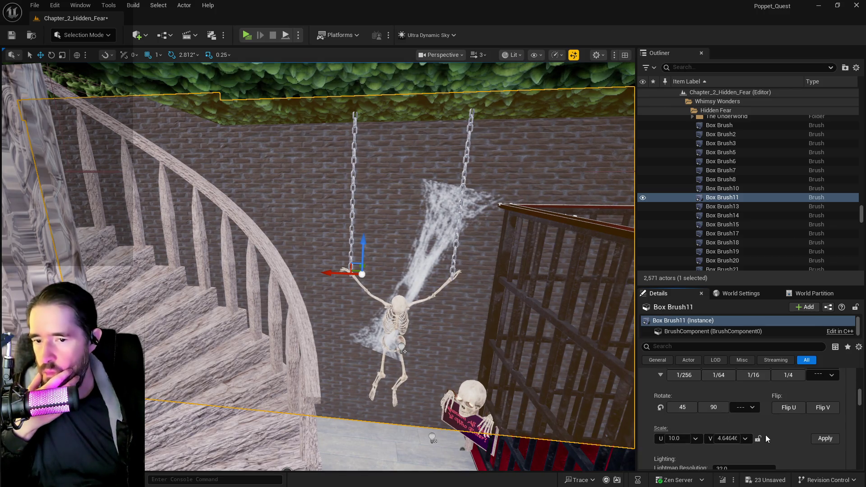
{"action": "left_click", "coordinate": [759, 439]}
{"action": "left_click", "coordinate": [825, 438]}
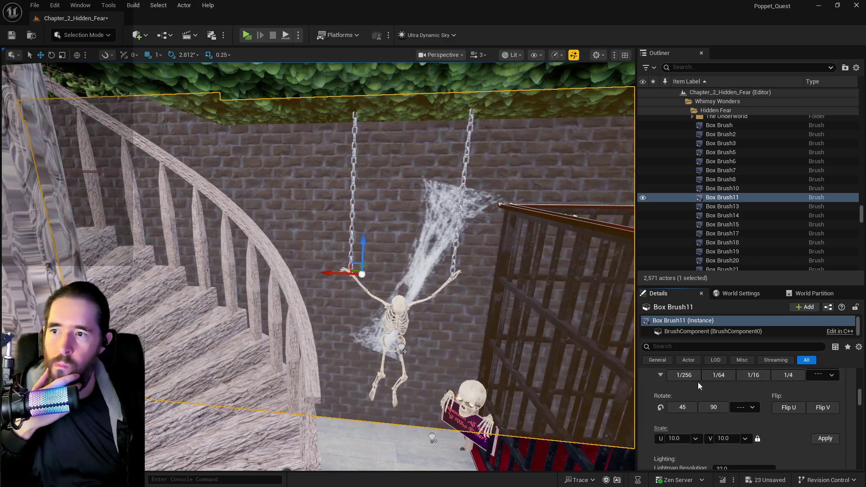
{"action": "mouse_move", "coordinate": [320, 205]}
{"action": "left_mouse_down"}
{"action": "mouse_move", "coordinate": [500, 175]}
{"action": "mouse_move", "coordinate": [343, 185]}
{"action": "mouse_move", "coordinate": [451, 178]}
{"action": "mouse_move", "coordinate": [384, 185]}
{"action": "mouse_move", "coordinate": [200, 266]}
{"action": "left_mouse_up"}
{"action": "left_click", "coordinate": [200, 266]}
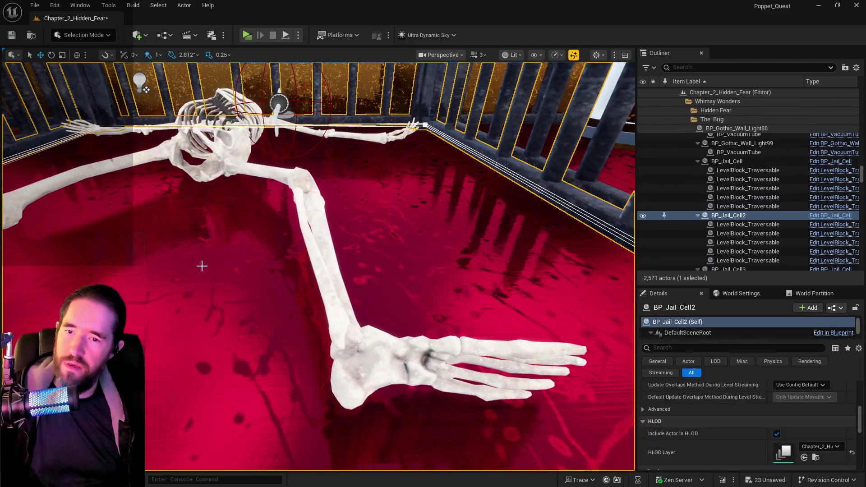
{"action": "key", "text": "f"}
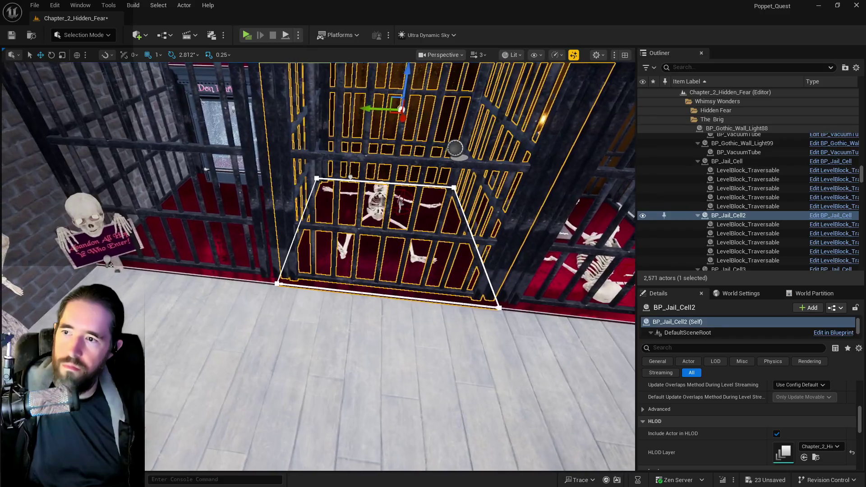
{"action": "scroll", "coordinate": [817, 429], "scroll_direction": "up", "scroll_amount": 10}
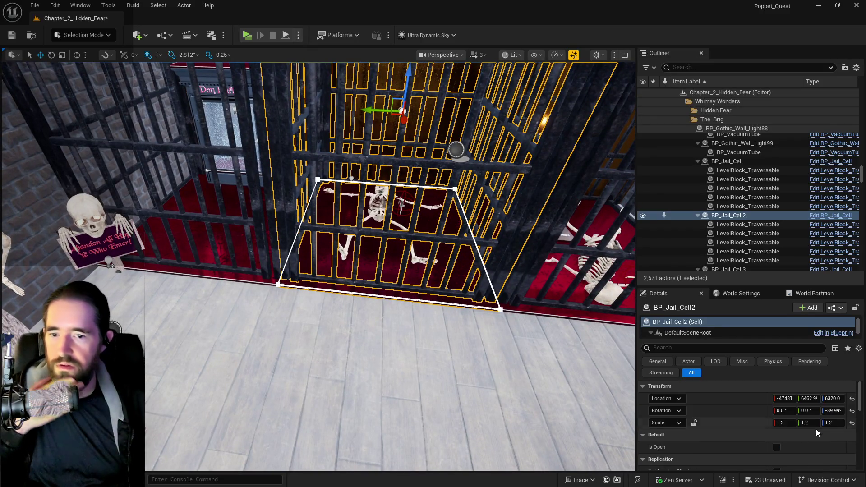
{"action": "scroll", "coordinate": [816, 429], "scroll_direction": "down", "scroll_amount": 5}
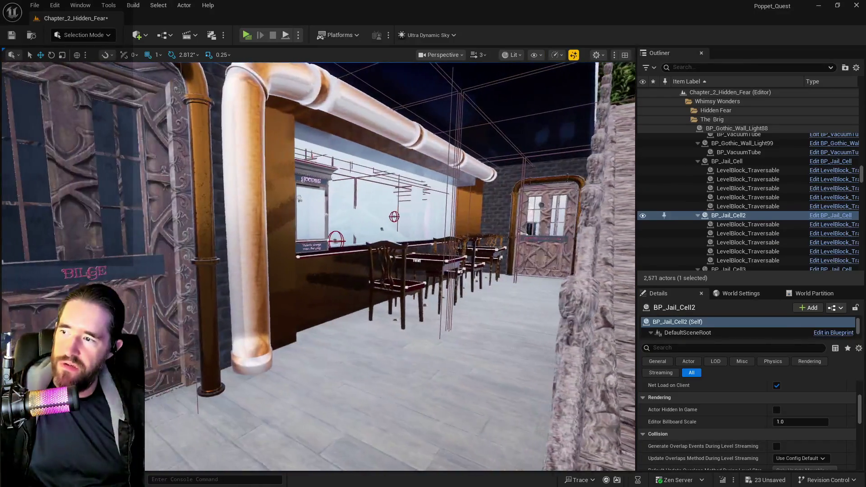
Take SM_Hidden_Grotto_Pool_Wall_15's rusty metal material and assign it to Box Brush11's Element 0.
{"action": "left_click", "coordinate": [280, 226]}
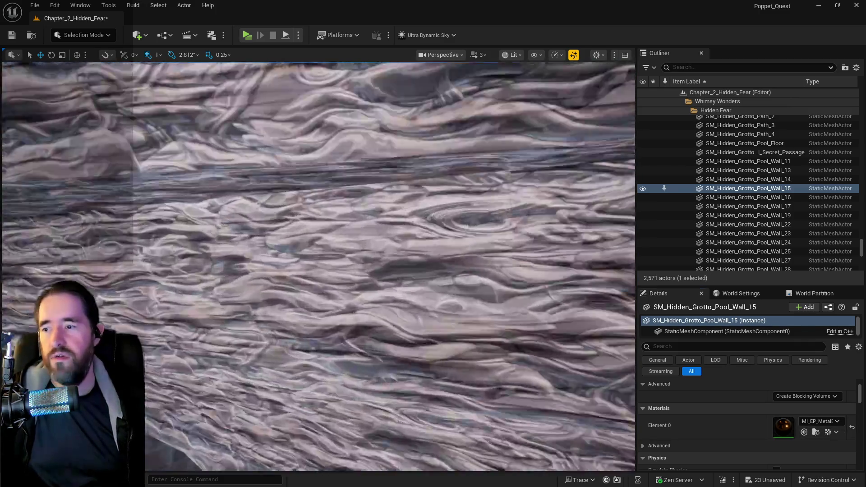
{"action": "left_click_drag", "start_coordinate": [388, 266], "coordinate": [406, 267]}
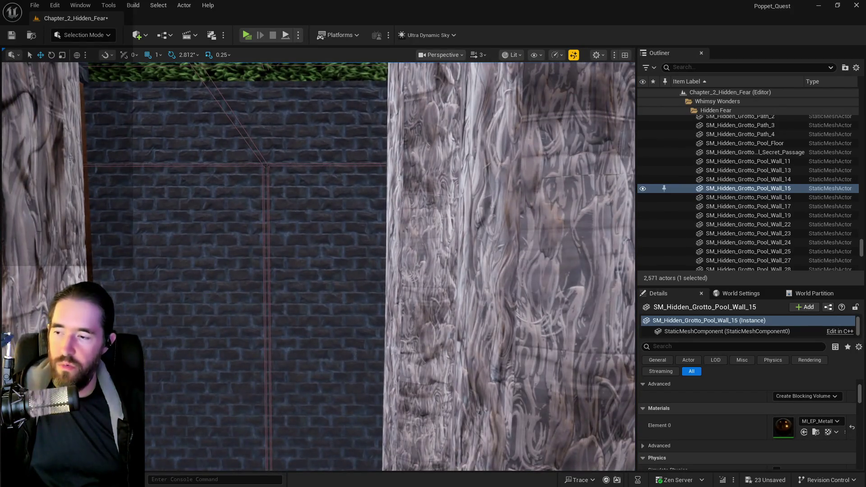
{"action": "left_click", "coordinate": [235, 252]}
{"action": "scroll", "coordinate": [732, 434], "scroll_direction": "down", "scroll_amount": 5}
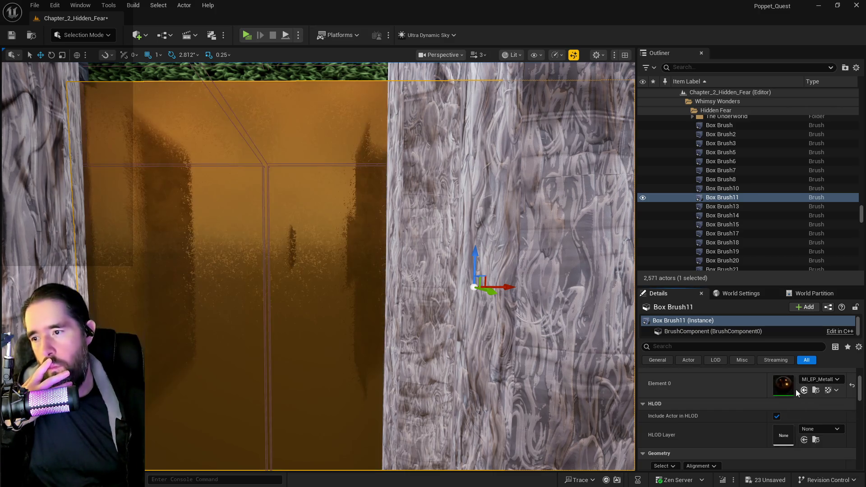
Fly past the pillar, hanging skeleton and railing to inspect the re-textured wall, then frame it.
{"action": "left_click_drag", "start_coordinate": [361, 371], "coordinate": [361, 372]}
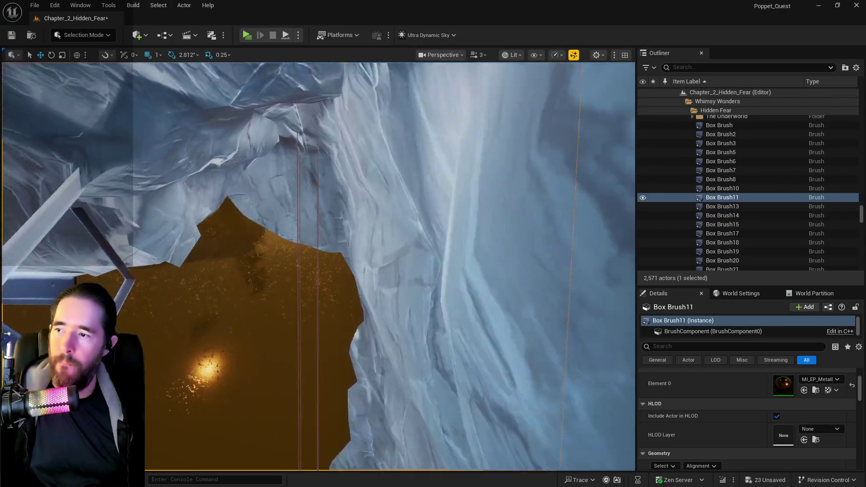
{"action": "left_click_drag", "start_coordinate": [372, 292], "coordinate": [372, 292]}
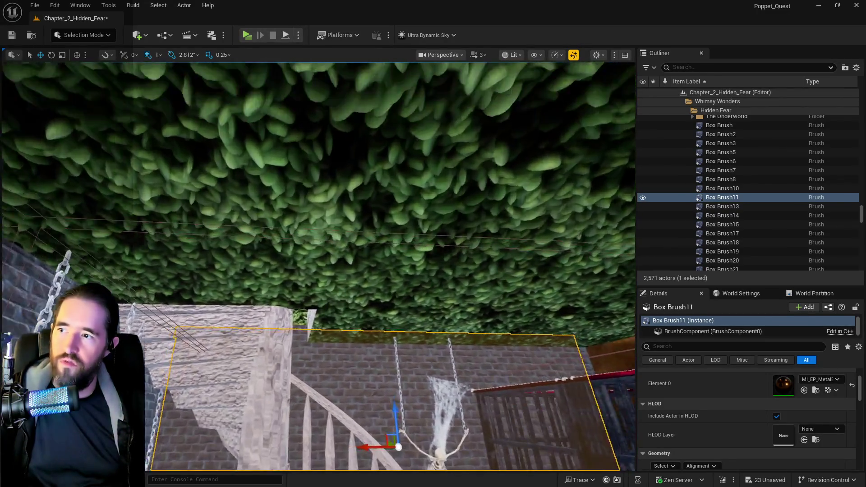
{"action": "left_click_drag", "start_coordinate": [372, 292], "coordinate": [372, 292]}
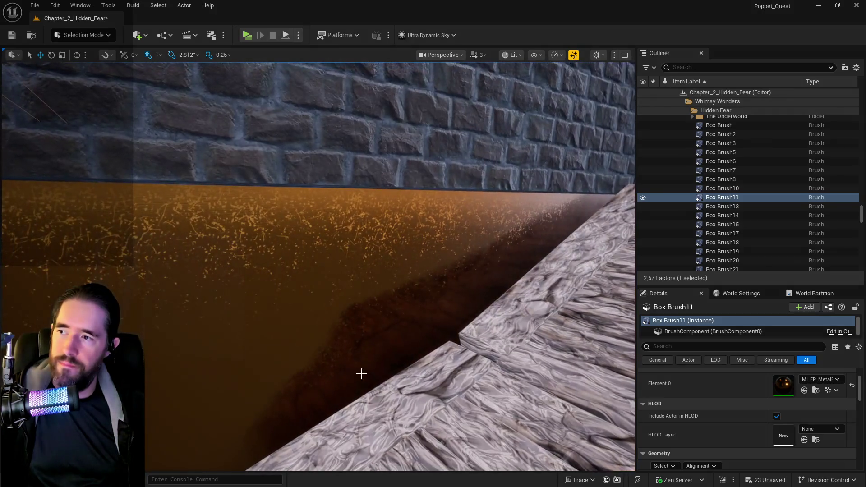
{"action": "key", "text": "f"}
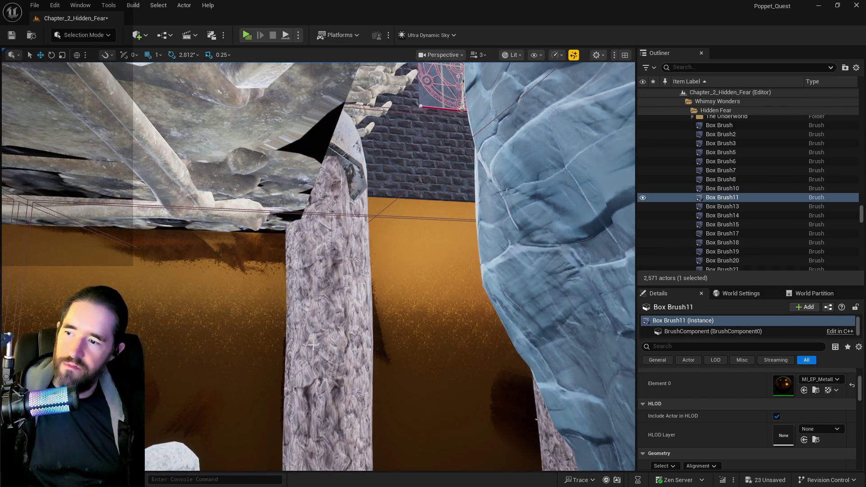
Duplicate pillar SM_Wood172 as SM_Wood179 and set the copy beside the original among the coins.
{"action": "left_click", "coordinate": [321, 347]}
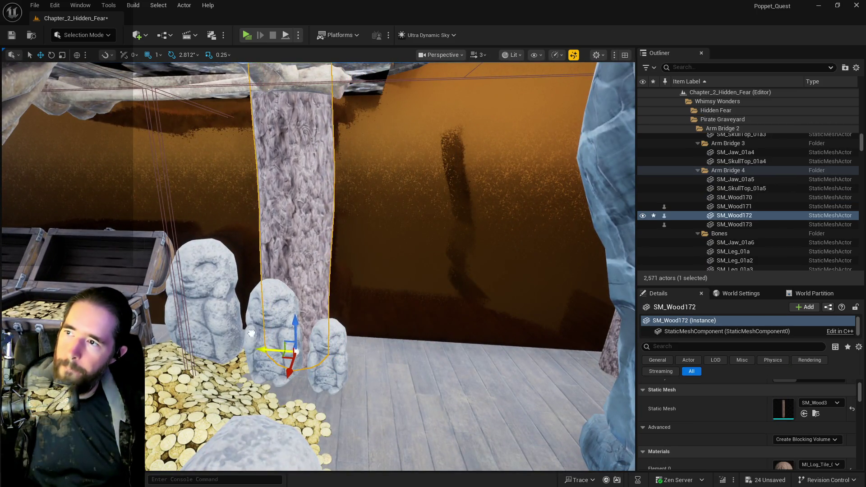
{"action": "key", "text": "f"}
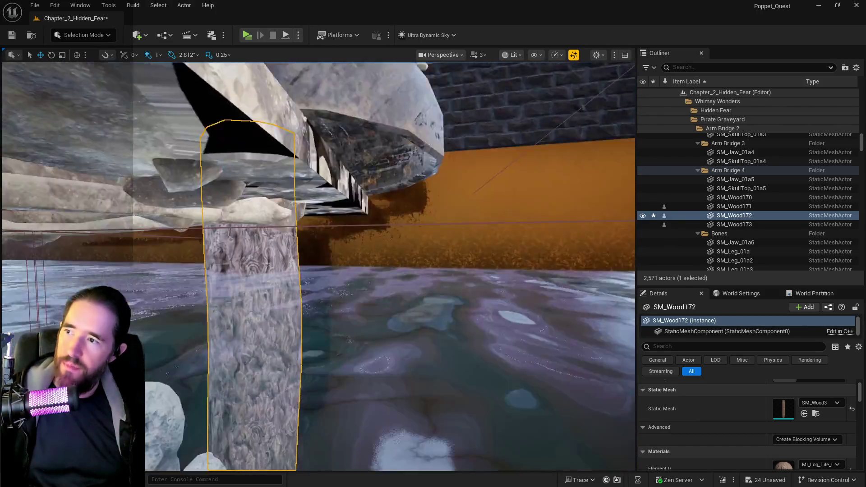
{"action": "scroll", "coordinate": [271, 334], "scroll_direction": "up", "scroll_amount": 2}
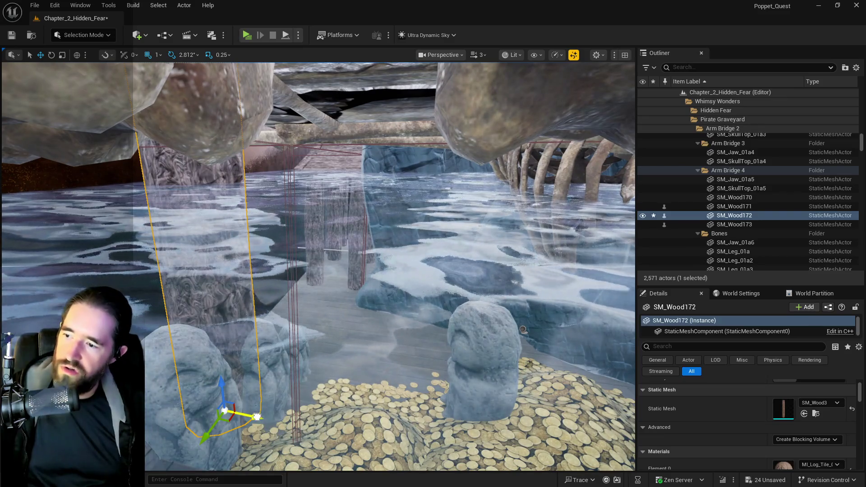
{"action": "left_click_drag", "start_coordinate": [257, 417], "coordinate": [403, 452], "text": "alt"}
{"action": "scroll", "coordinate": [362, 423], "scroll_direction": "up", "scroll_amount": 2}
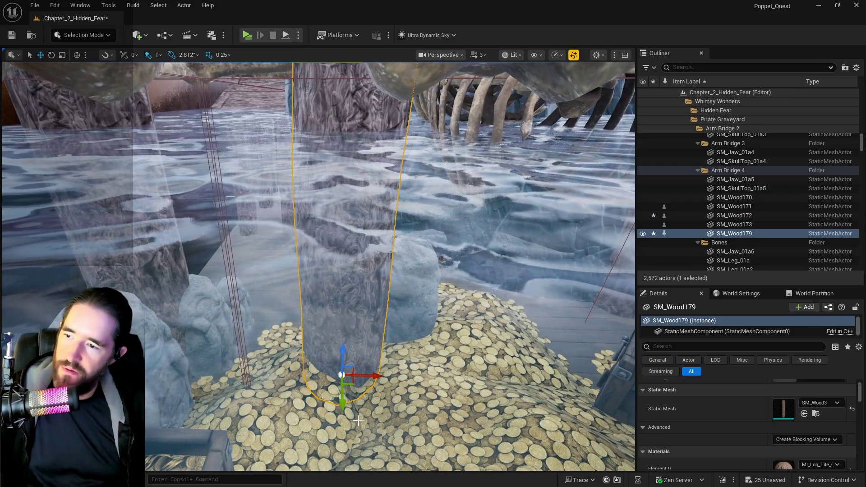
{"action": "scroll", "coordinate": [339, 410], "scroll_direction": "up", "scroll_amount": 2}
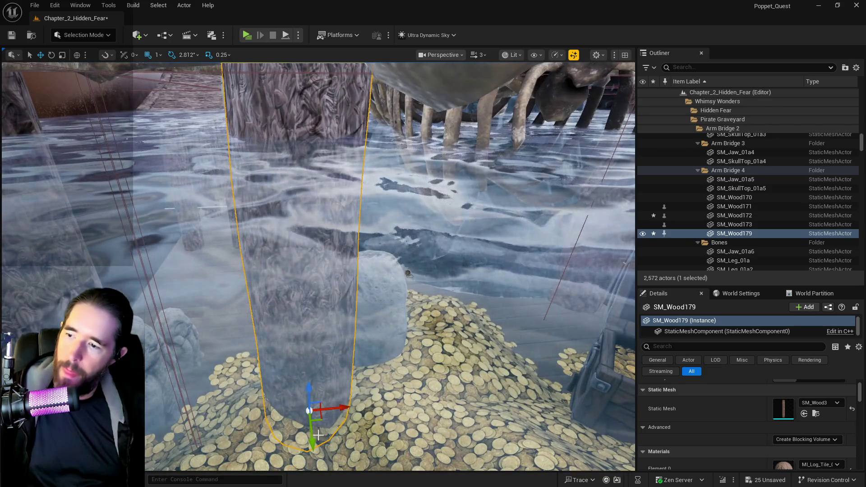
{"action": "mouse_move", "coordinate": [310, 425]}
{"action": "left_mouse_down"}
{"action": "mouse_move", "coordinate": [307, 332]}
{"action": "mouse_move", "coordinate": [271, 332]}
{"action": "mouse_move", "coordinate": [316, 343]}
{"action": "mouse_move", "coordinate": [355, 371]}
{"action": "left_mouse_up"}
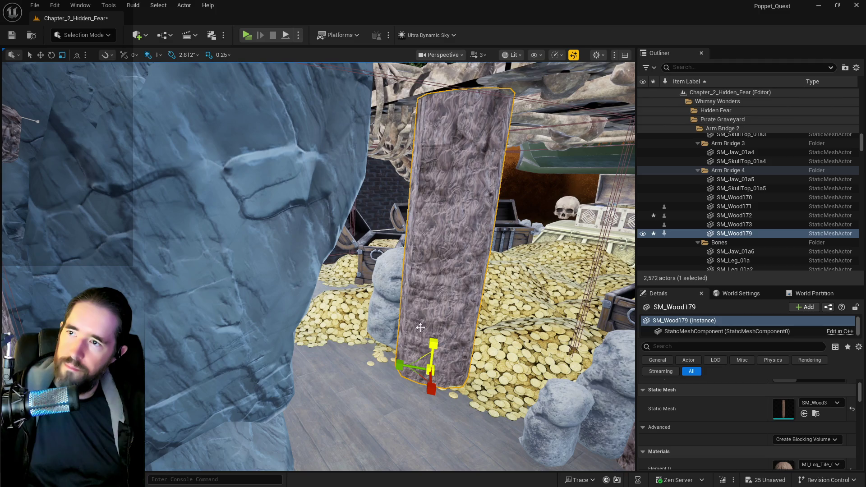
{"action": "left_click", "coordinate": [380, 338]}
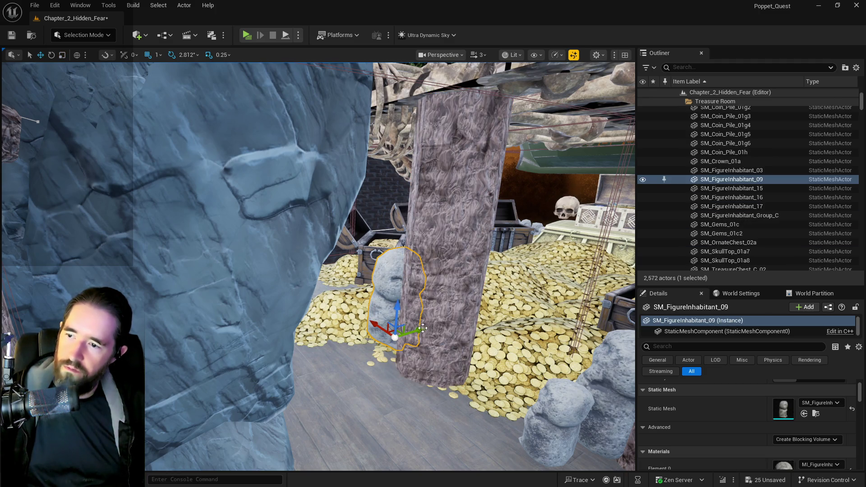
Inspect the stone statue and pillar SM_Wood172, then fly over to the bone bridge between the skulls.
{"action": "mouse_move", "coordinate": [360, 381]}
{"action": "left_mouse_down"}
{"action": "mouse_move", "coordinate": [352, 330]}
{"action": "mouse_move", "coordinate": [359, 361]}
{"action": "mouse_move", "coordinate": [607, 365]}
{"action": "left_mouse_up"}
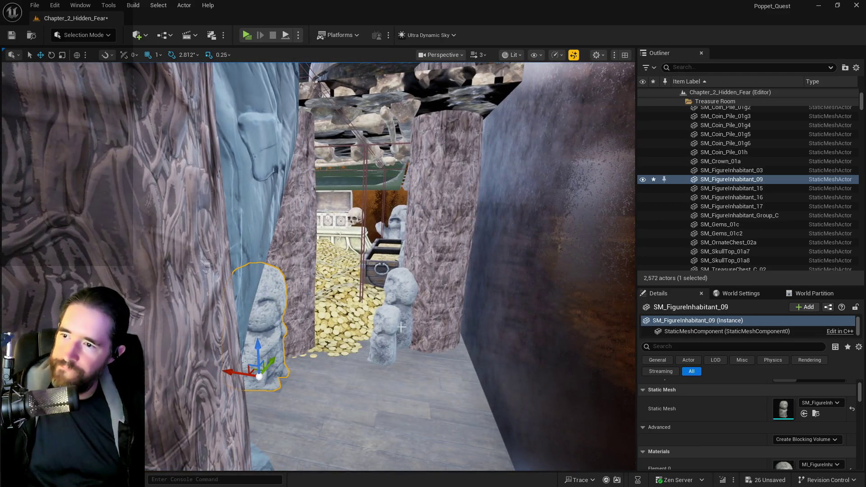
{"action": "left_click", "coordinate": [437, 328]}
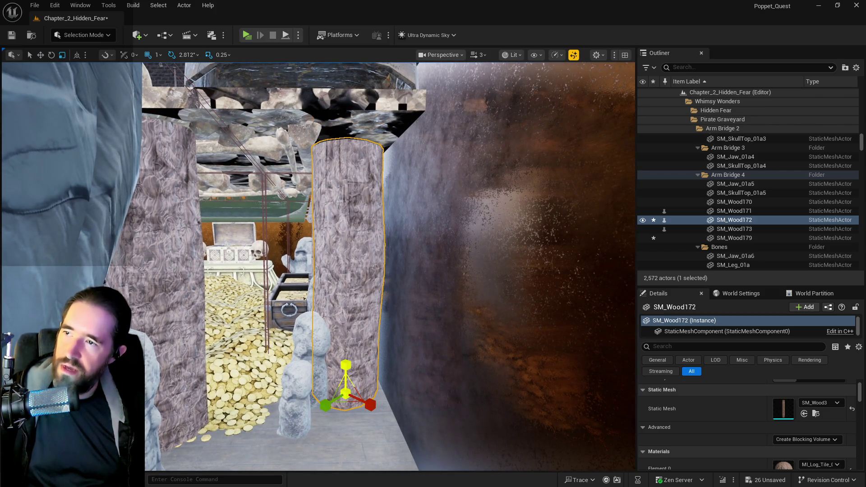
{"action": "left_click_drag", "start_coordinate": [311, 143], "coordinate": [311, 144]}
{"action": "left_click_drag", "start_coordinate": [379, 243], "coordinate": [379, 243]}
Scale L_Bone_Bridge3 and L_Bone_Bridge4 to 0.9 and slide each along world Y into line.
{"action": "left_click", "coordinate": [391, 235]}
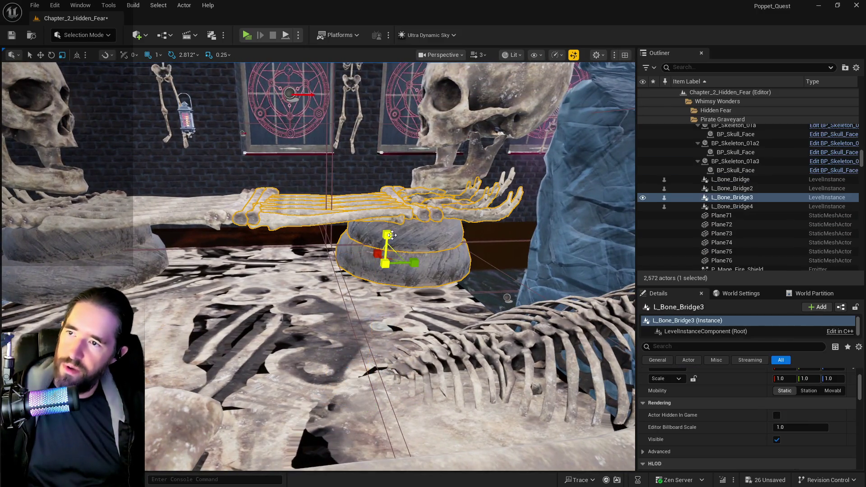
{"action": "scroll", "coordinate": [788, 420], "scroll_direction": "up", "scroll_amount": 2}
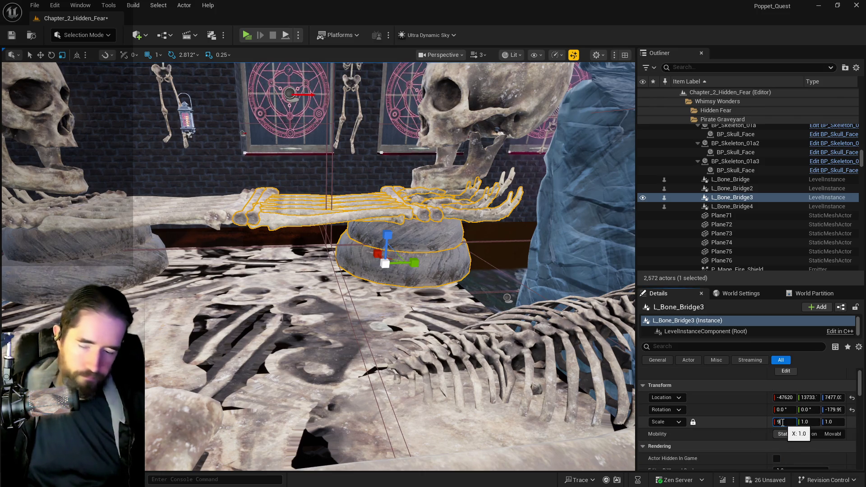
{"action": "key", "text": "Return"}
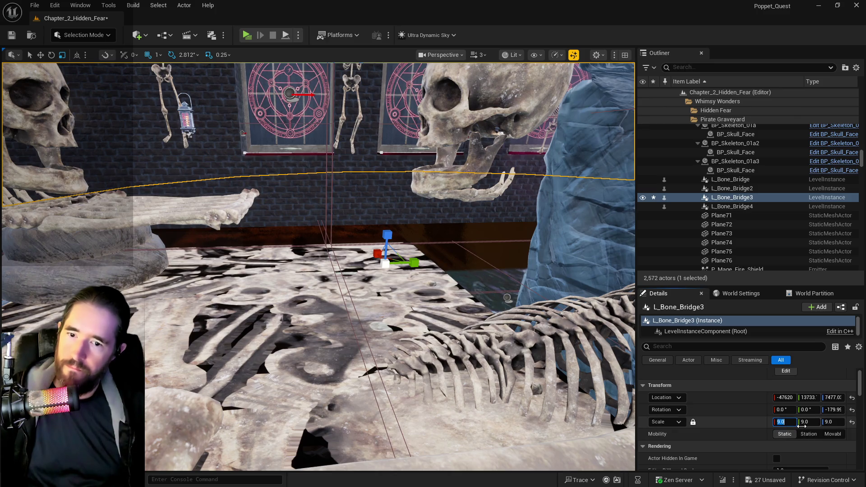
{"action": "type", "text": "0.9"}
{"action": "key", "text": "Return"}
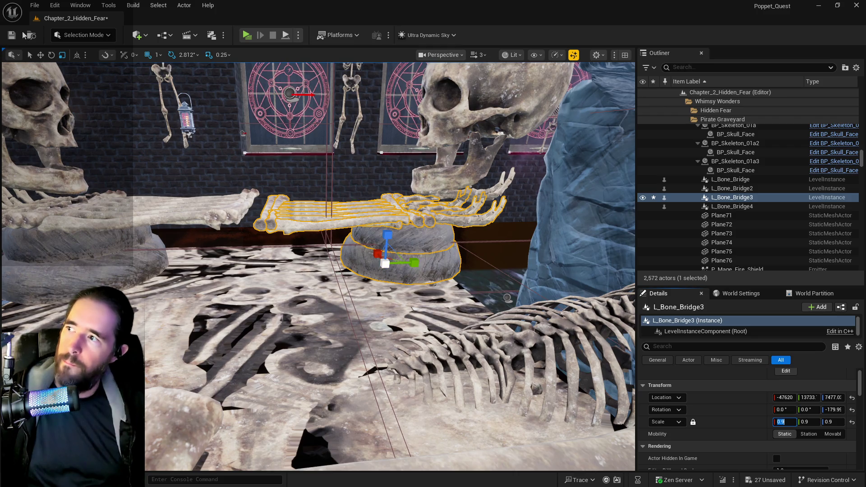
{"action": "key", "text": "ctrl+grave"}
{"action": "left_click_drag", "start_coordinate": [364, 264], "coordinate": [341, 265]}
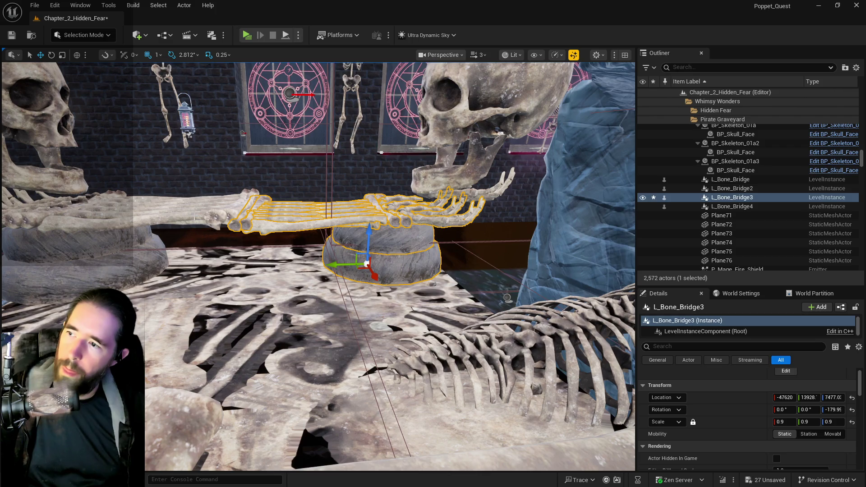
{"action": "left_click", "coordinate": [209, 223]}
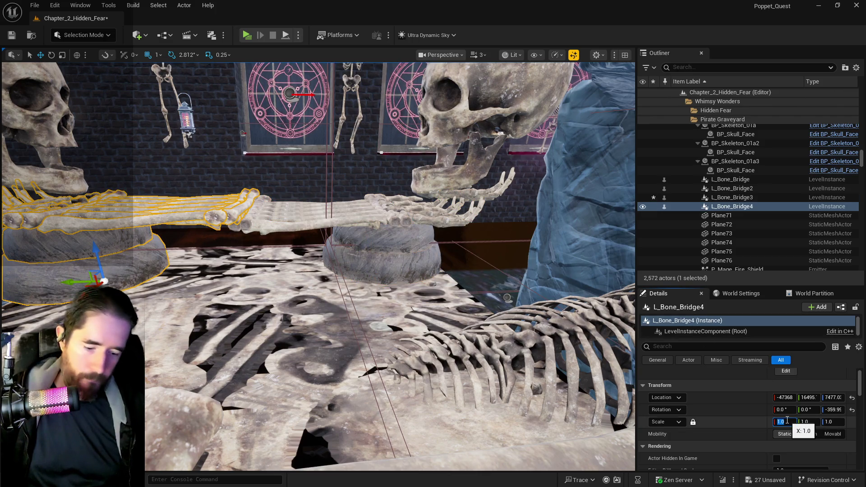
{"action": "key", "text": "Return"}
{"action": "scroll", "coordinate": [145, 177], "scroll_direction": "down", "scroll_amount": 5}
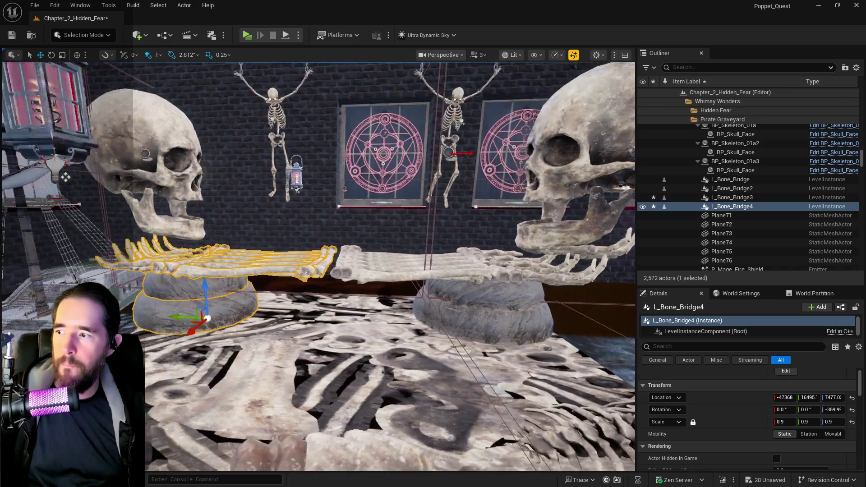
{"action": "left_click_drag", "start_coordinate": [189, 317], "coordinate": [197, 318]}
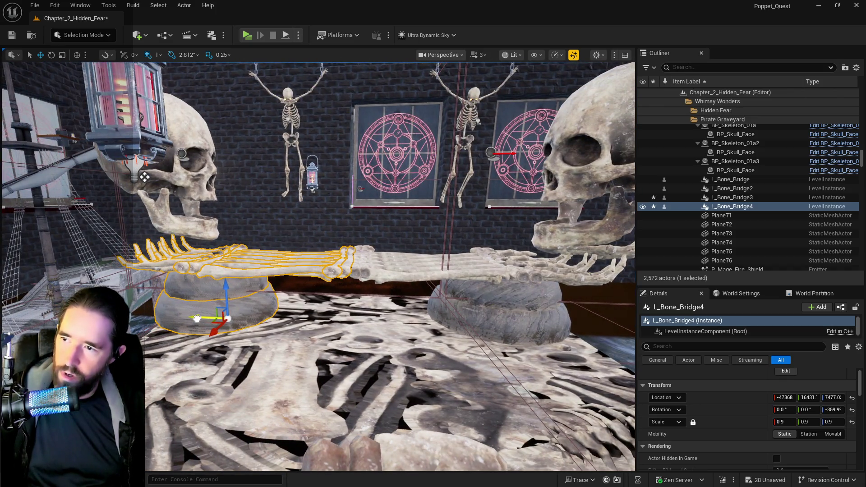
{"action": "scroll", "coordinate": [196, 318], "scroll_direction": "up", "scroll_amount": 10}
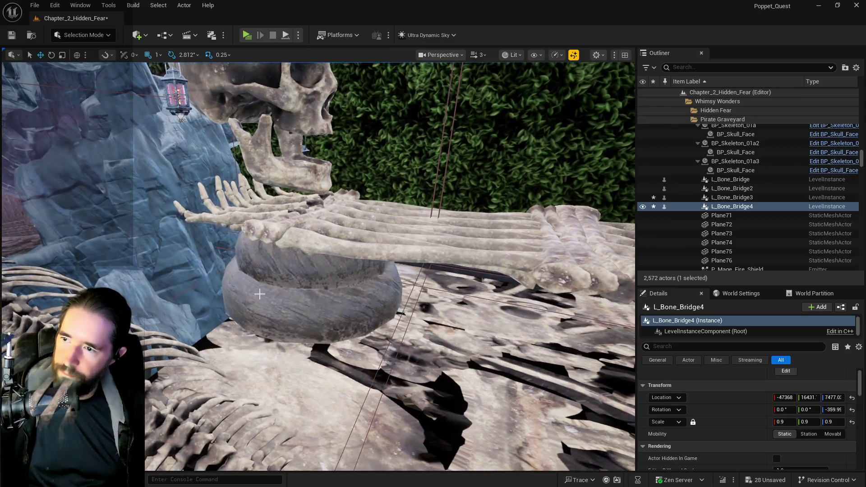
Scale L_Bone_Bridge2 and L_Bone_Bridge to 0.9 and realign each along Y.
{"action": "left_click", "coordinate": [312, 331]}
{"action": "left_click", "coordinate": [786, 421]}
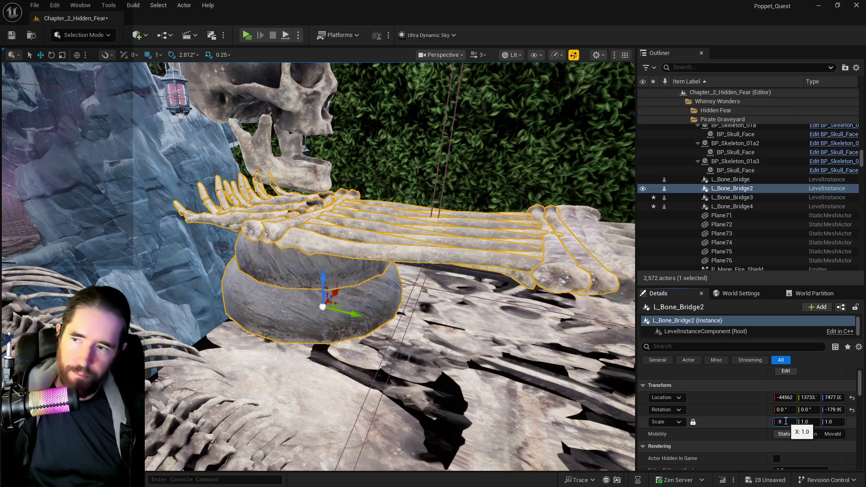
{"action": "key", "text": "Return"}
{"action": "mouse_move", "coordinate": [346, 314]}
{"action": "left_mouse_down"}
{"action": "mouse_move", "coordinate": [359, 315]}
{"action": "mouse_move", "coordinate": [325, 226]}
{"action": "mouse_move", "coordinate": [305, 126]}
{"action": "left_mouse_up"}
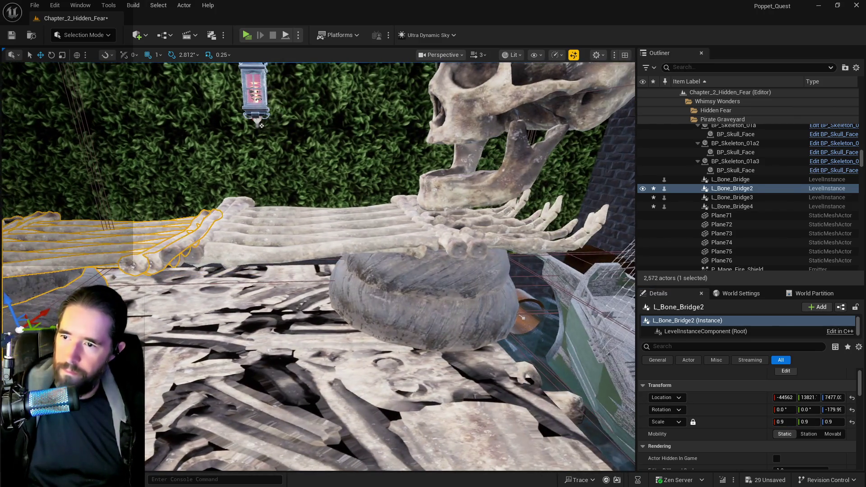
{"action": "left_click", "coordinate": [343, 225]}
{"action": "left_click", "coordinate": [786, 422]}
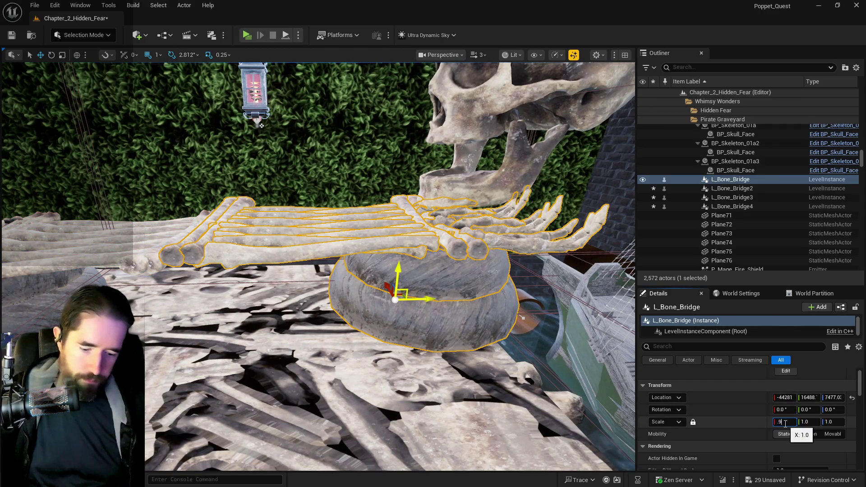
{"action": "key", "text": "Return"}
{"action": "mouse_move", "coordinate": [428, 298]}
{"action": "left_mouse_down"}
{"action": "mouse_move", "coordinate": [405, 305]}
{"action": "mouse_move", "coordinate": [216, 264]}
{"action": "left_mouse_up"}
Lower skull SM_SkullTop_01a3 with jaw SM_Jaw_01a3 and shift the pair along Y.
{"action": "left_click", "coordinate": [296, 260]}
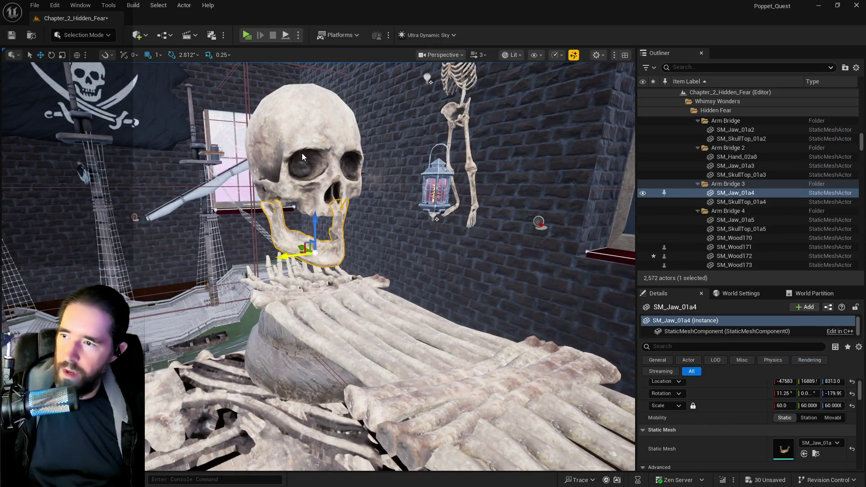
{"action": "left_click", "coordinate": [307, 214], "text": "ctrl"}
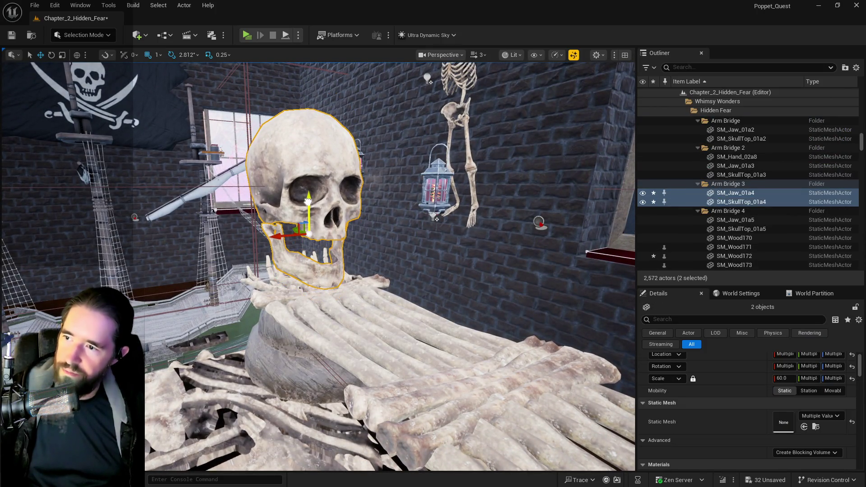
{"action": "mouse_move", "coordinate": [308, 202]}
{"action": "left_mouse_down"}
{"action": "mouse_move", "coordinate": [201, 222]}
{"action": "mouse_move", "coordinate": [307, 214]}
{"action": "mouse_move", "coordinate": [332, 80]}
{"action": "left_mouse_up"}
{"action": "left_click", "coordinate": [343, 226]}
{"action": "left_click", "coordinate": [330, 152], "text": "ctrl"}
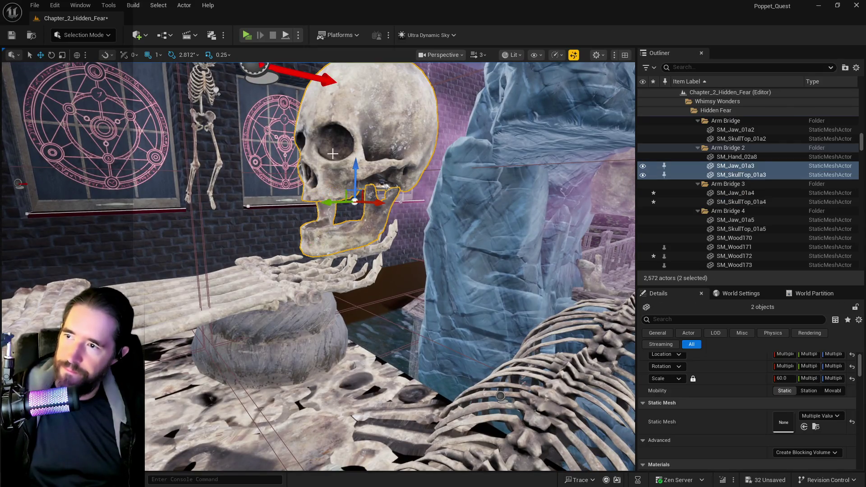
{"action": "left_click_drag", "start_coordinate": [353, 171], "coordinate": [356, 185]}
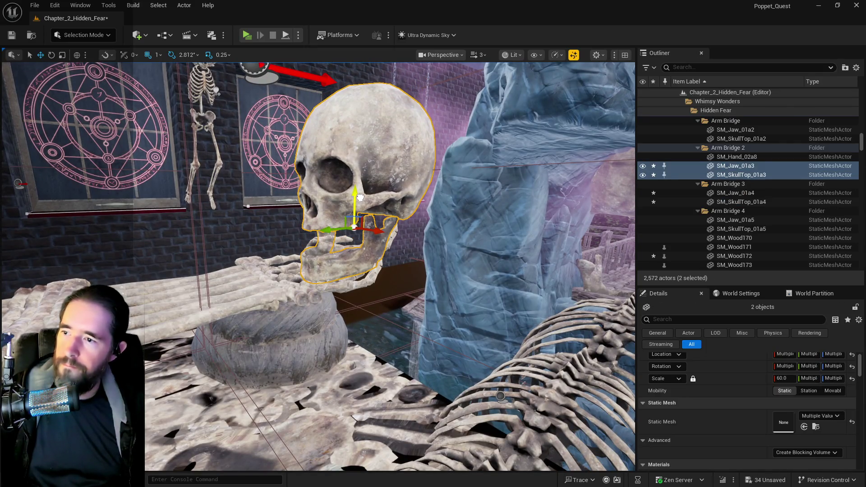
{"action": "left_click_drag", "start_coordinate": [328, 223], "coordinate": [293, 225]}
{"action": "scroll", "coordinate": [293, 225], "scroll_direction": "down", "scroll_amount": 5}
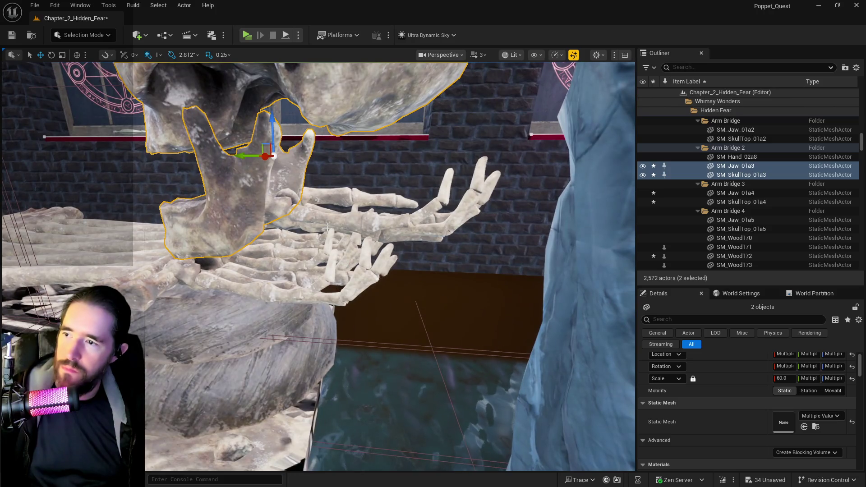
Delete stray hand SM_Hand_02a8 and lower skull SM_SkullTop_01a2 with jaw SM_Jaw_01a2.
{"action": "left_click", "coordinate": [327, 228]}
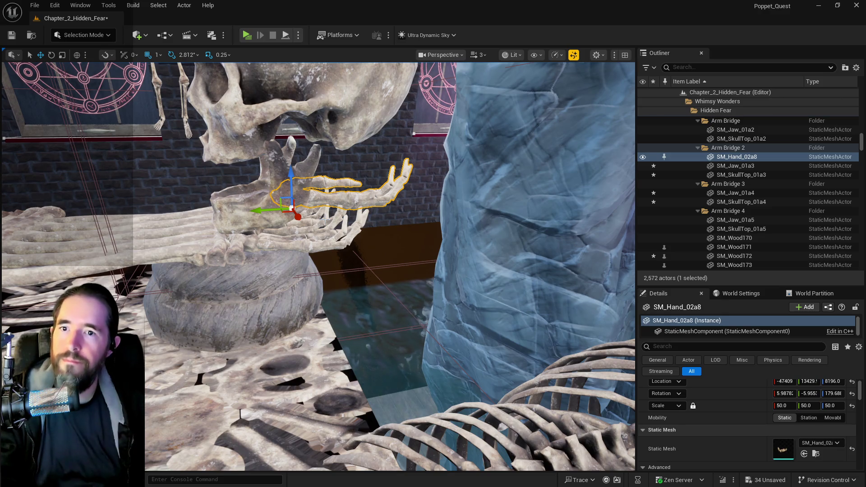
{"action": "key", "text": "Delete"}
{"action": "mouse_move", "coordinate": [306, 173]}
{"action": "left_mouse_down"}
{"action": "mouse_move", "coordinate": [271, 173]}
{"action": "mouse_move", "coordinate": [307, 173]}
{"action": "mouse_move", "coordinate": [316, 212]}
{"action": "left_mouse_up"}
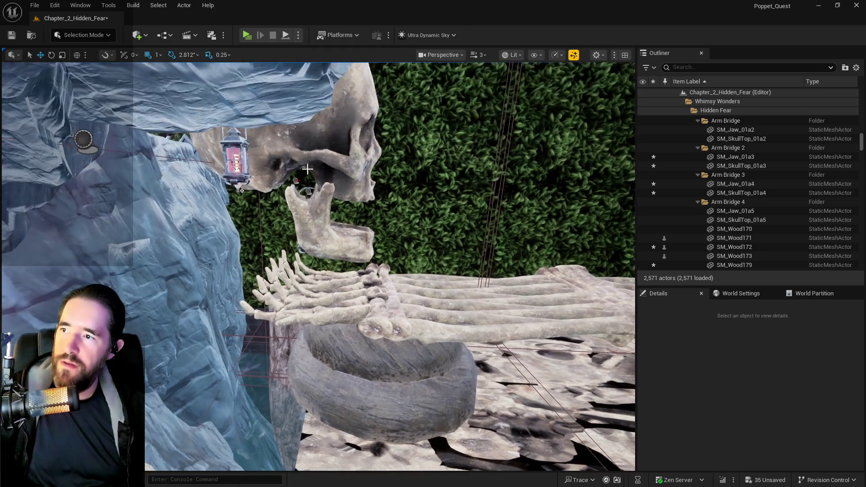
{"action": "left_click", "coordinate": [316, 212]}
{"action": "left_click", "coordinate": [324, 169], "text": "ctrl"}
{"action": "mouse_move", "coordinate": [309, 174]}
{"action": "left_mouse_down"}
{"action": "mouse_move", "coordinate": [325, 233]}
{"action": "mouse_move", "coordinate": [385, 240]}
{"action": "mouse_move", "coordinate": [411, 261]}
{"action": "left_mouse_up"}
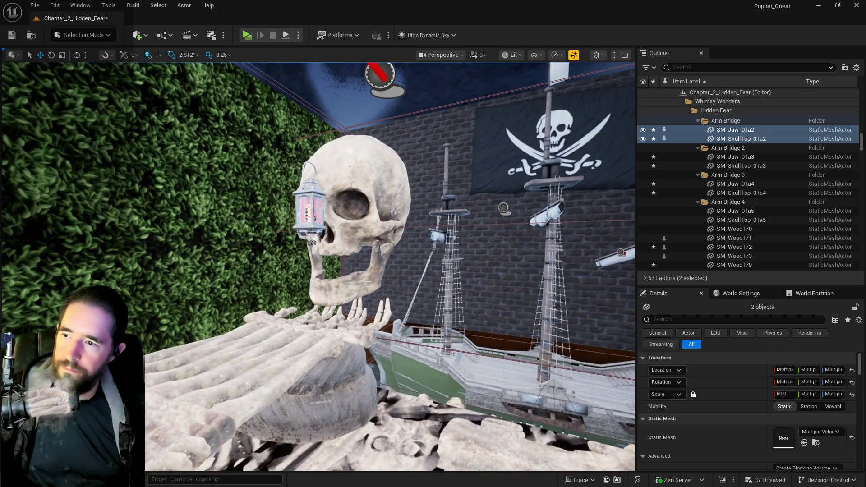
Select the SM_Jaw_01a5 and SM_SkullTop_01a5 pair, check it, and save the level.
{"action": "left_click", "coordinate": [323, 291]}
{"action": "left_click", "coordinate": [349, 238], "text": "ctrl"}
{"action": "left_click_drag", "start_coordinate": [451, 246], "coordinate": [381, 274]}
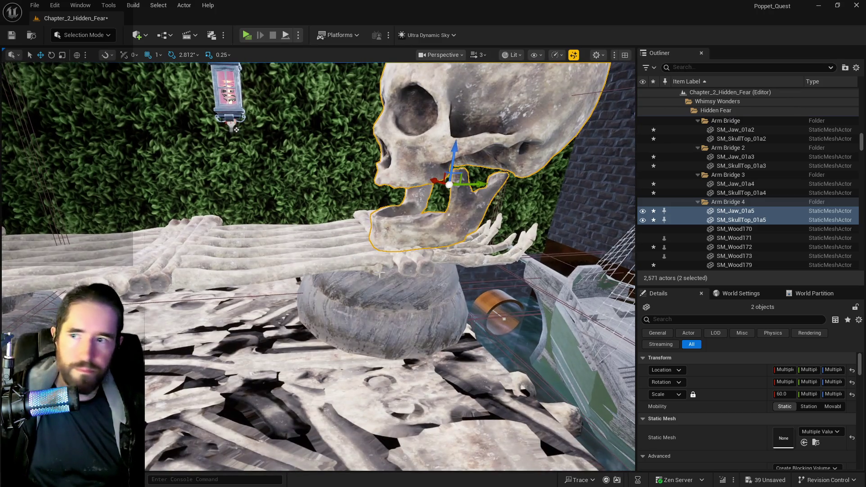
{"action": "key", "text": "ctrl+s"}
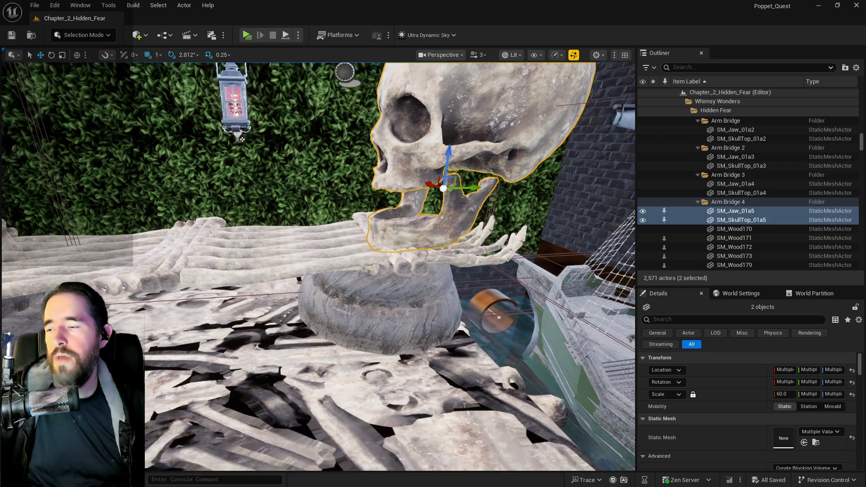
{"action": "left_click_drag", "start_coordinate": [243, 139], "coordinate": [242, 139]}
{"action": "left_click_drag", "start_coordinate": [296, 183], "coordinate": [296, 183]}
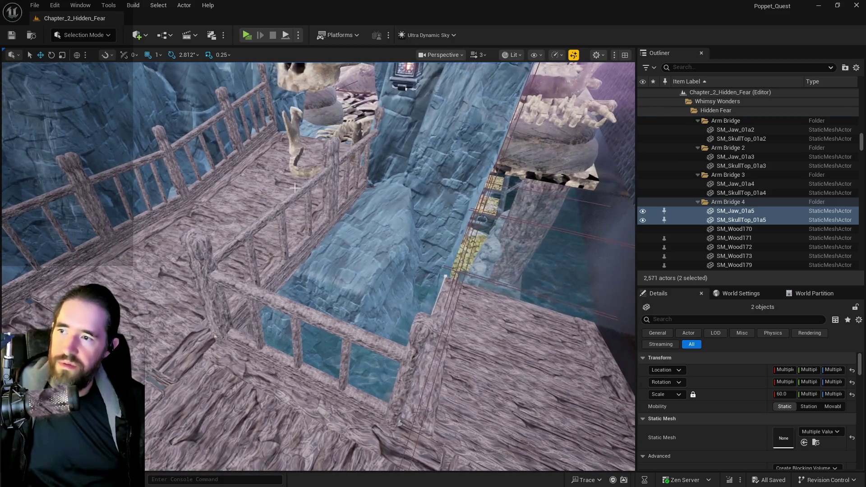
Duplicate BP_Deck_Railing_Spline3 as BP_Deck_Railing_Spline8, rotate it, and slide it along the walkway.
{"action": "left_click", "coordinate": [285, 227]}
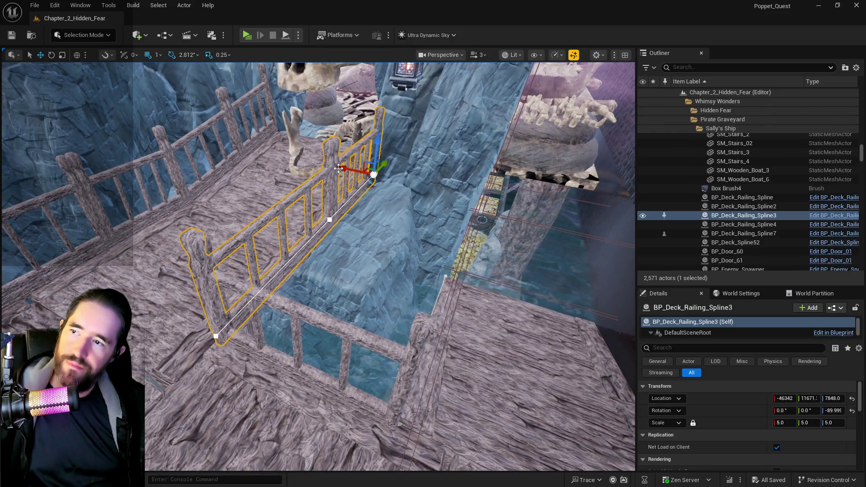
{"action": "left_click_drag", "start_coordinate": [340, 168], "coordinate": [422, 209], "text": "alt"}
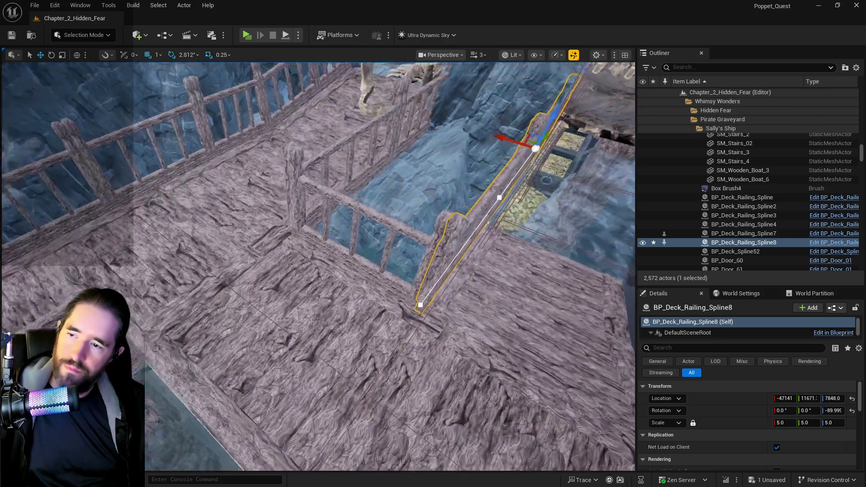
{"action": "left_click_drag", "start_coordinate": [297, 182], "coordinate": [296, 182]}
{"action": "mouse_move", "coordinate": [459, 232]}
{"action": "left_mouse_down"}
{"action": "mouse_move", "coordinate": [469, 235]}
{"action": "mouse_move", "coordinate": [445, 234]}
{"action": "mouse_move", "coordinate": [487, 233]}
{"action": "left_mouse_up"}
{"action": "key", "text": "e"}
{"action": "key", "text": "w"}
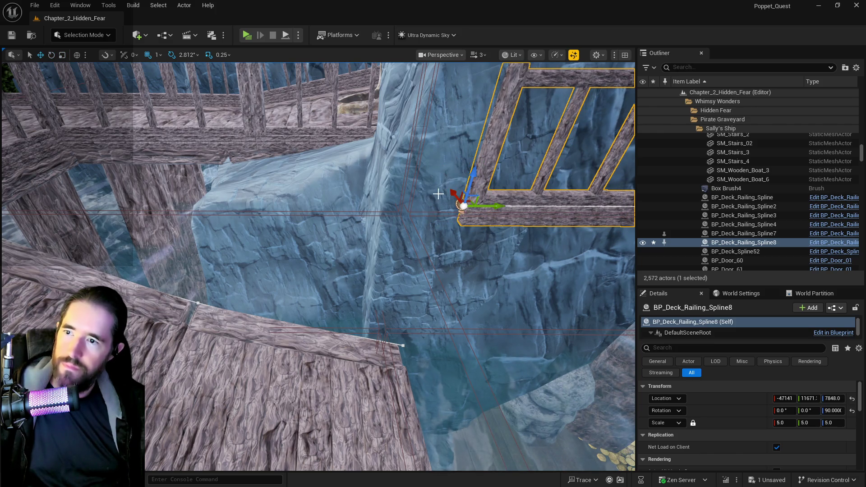
{"action": "mouse_move", "coordinate": [482, 204]}
{"action": "left_mouse_down"}
{"action": "mouse_move", "coordinate": [11, 204]}
{"action": "mouse_move", "coordinate": [228, 212]}
{"action": "mouse_move", "coordinate": [212, 228]}
{"action": "left_mouse_up"}
Place the new railing along the walkway edge at Y 9909 and pull one spline point down.
{"action": "left_click_drag", "start_coordinate": [323, 151], "coordinate": [322, 132]}
{"action": "mouse_move", "coordinate": [331, 163]}
{"action": "left_mouse_down"}
{"action": "mouse_move", "coordinate": [293, 165]}
{"action": "mouse_move", "coordinate": [264, 179]}
{"action": "left_mouse_up"}
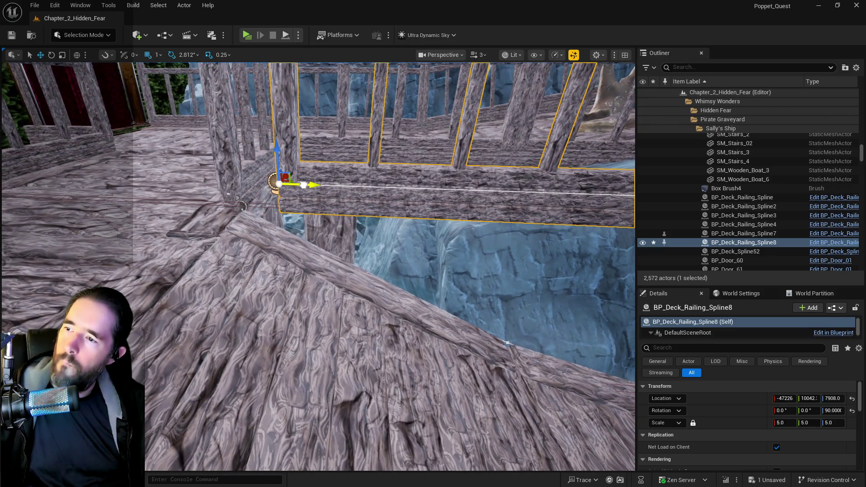
{"action": "mouse_move", "coordinate": [279, 184]}
{"action": "left_mouse_down"}
{"action": "mouse_move", "coordinate": [228, 184]}
{"action": "mouse_move", "coordinate": [316, 149]}
{"action": "mouse_move", "coordinate": [222, 154]}
{"action": "left_mouse_up"}
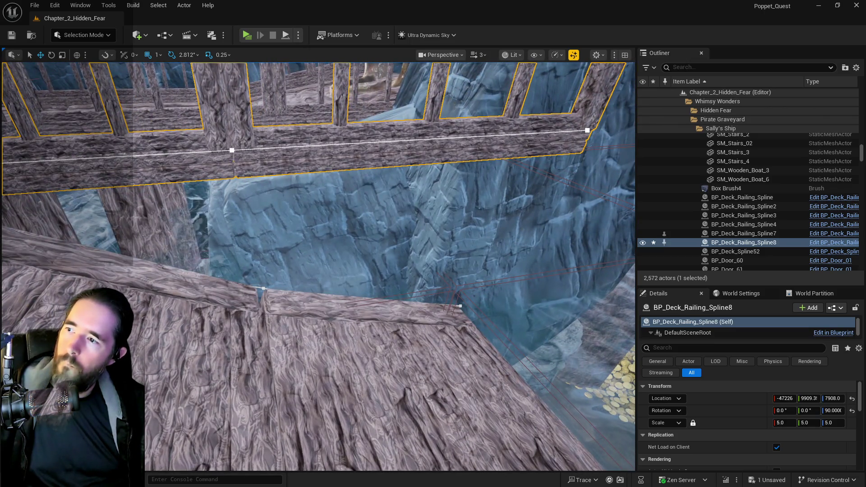
{"action": "left_click", "coordinate": [231, 150]}
{"action": "mouse_move", "coordinate": [228, 129]}
{"action": "left_mouse_down"}
{"action": "mouse_move", "coordinate": [247, 261]}
{"action": "mouse_move", "coordinate": [228, 247]}
{"action": "left_mouse_up"}
Add a spline point near the railing's lower end and drag it left along X.
{"action": "left_click", "coordinate": [252, 202]}
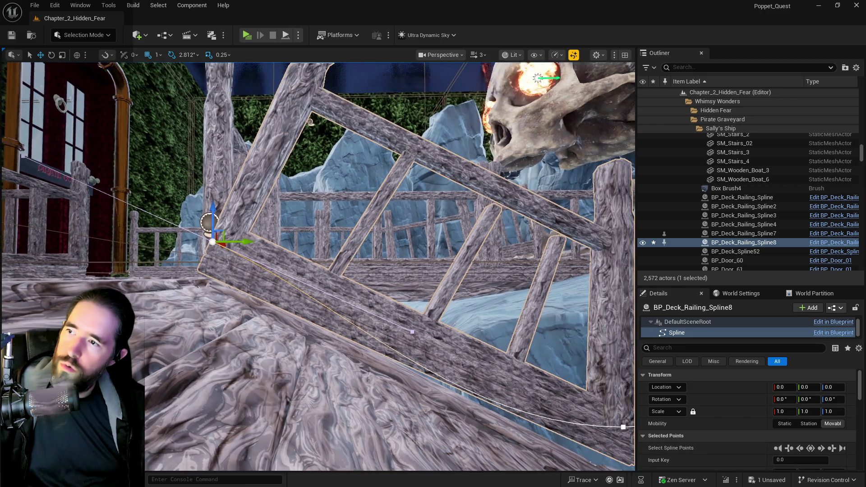
{"action": "left_click_drag", "start_coordinate": [271, 262], "coordinate": [271, 262]}
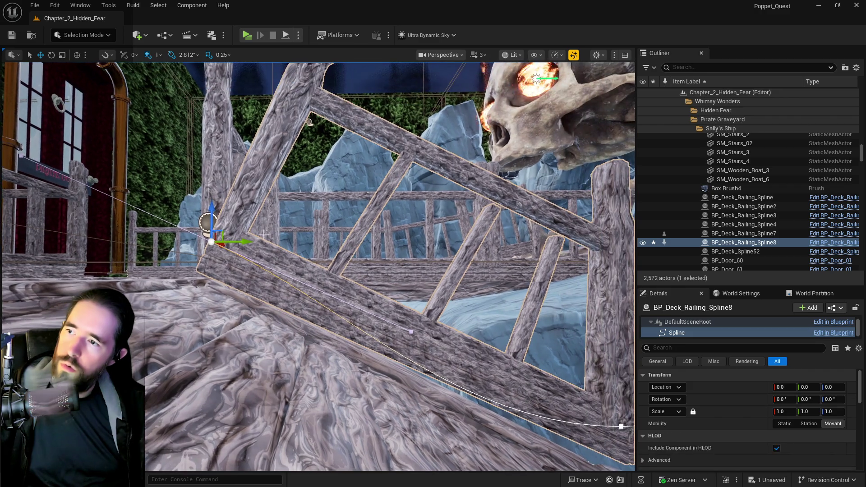
{"action": "right_click", "coordinate": [260, 268]}
{"action": "left_click", "coordinate": [273, 281]}
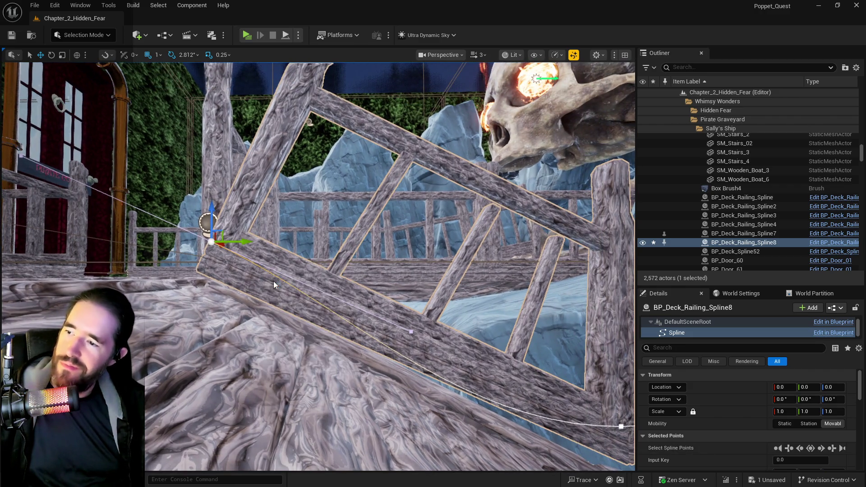
{"action": "left_click_drag", "start_coordinate": [232, 242], "coordinate": [220, 243]}
{"action": "left_click_drag", "start_coordinate": [205, 242], "coordinate": [192, 243]}
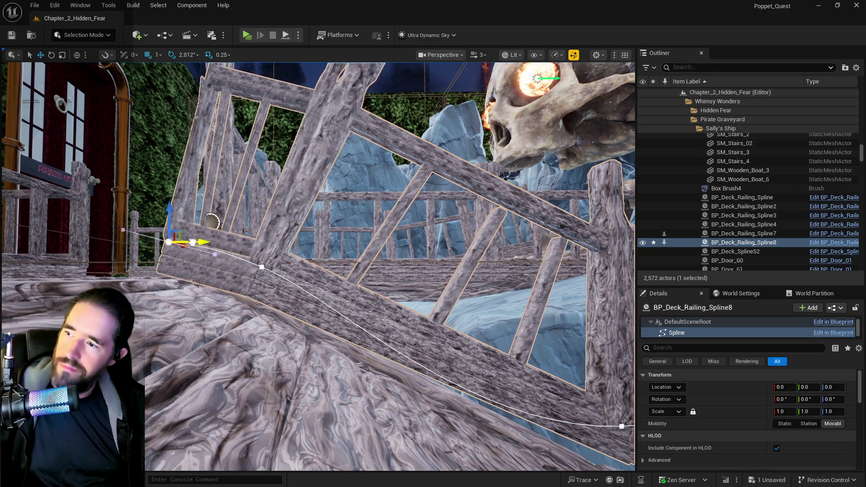